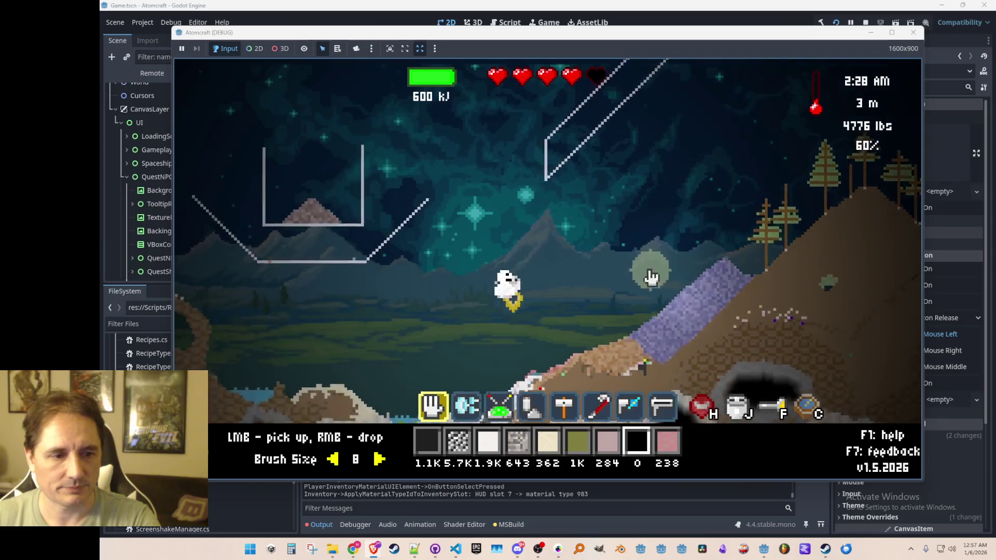
# Equip the drill from hotbar slot 2 and fly down from the surface into the cave.
pyautogui.press('2')
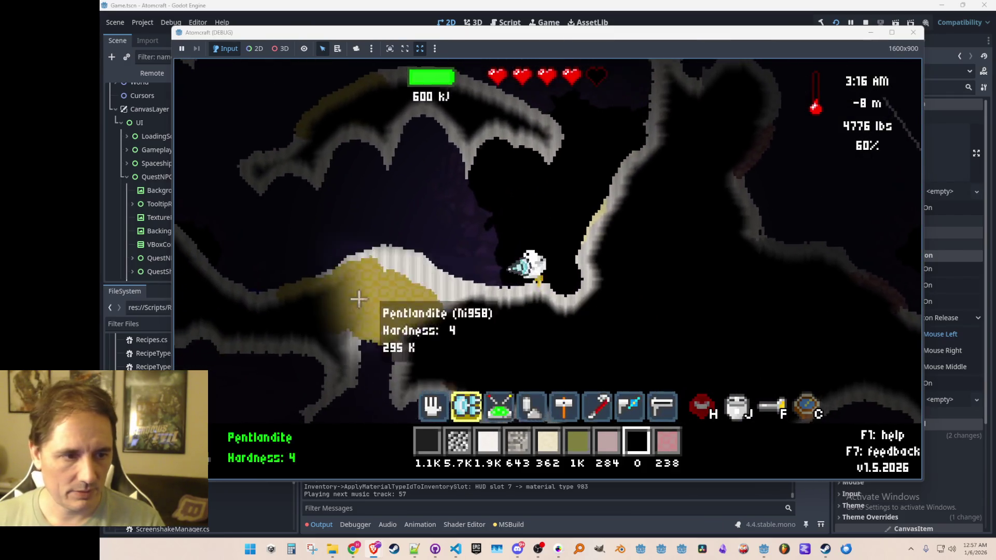
# Kill the green slime and drill up through the sphalerite deposit.
pyautogui.press('a')
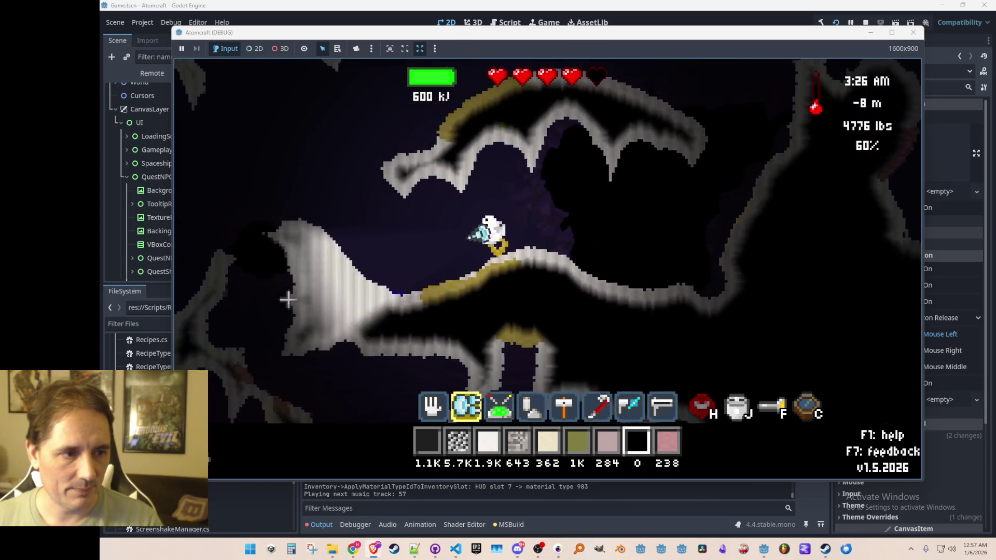
pyautogui.press('w')
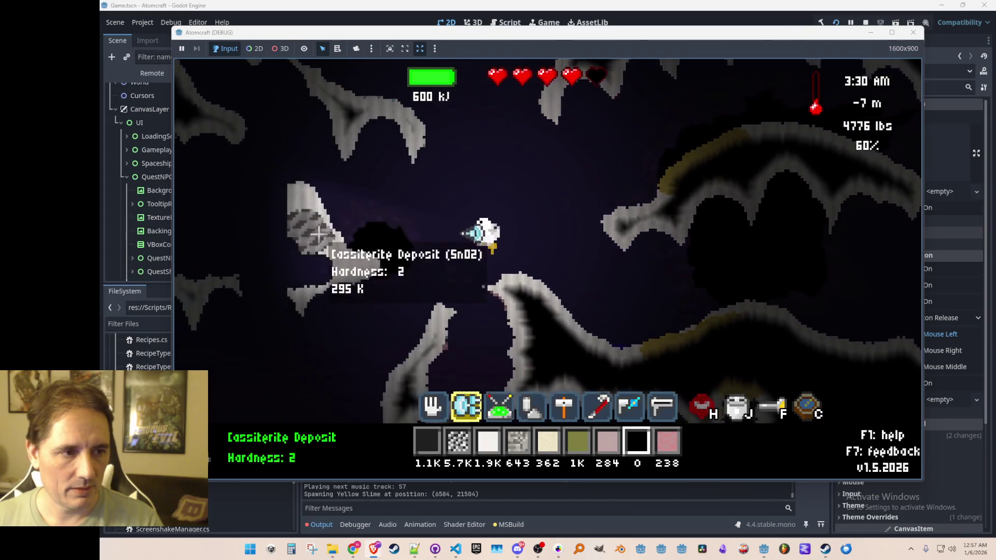
pyautogui.press('d')
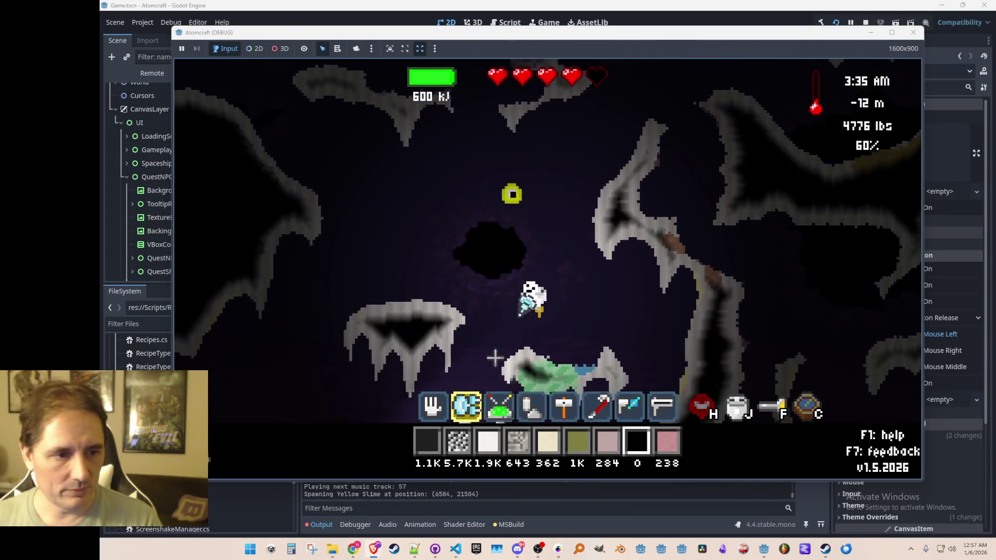
pyautogui.click(611, 321)
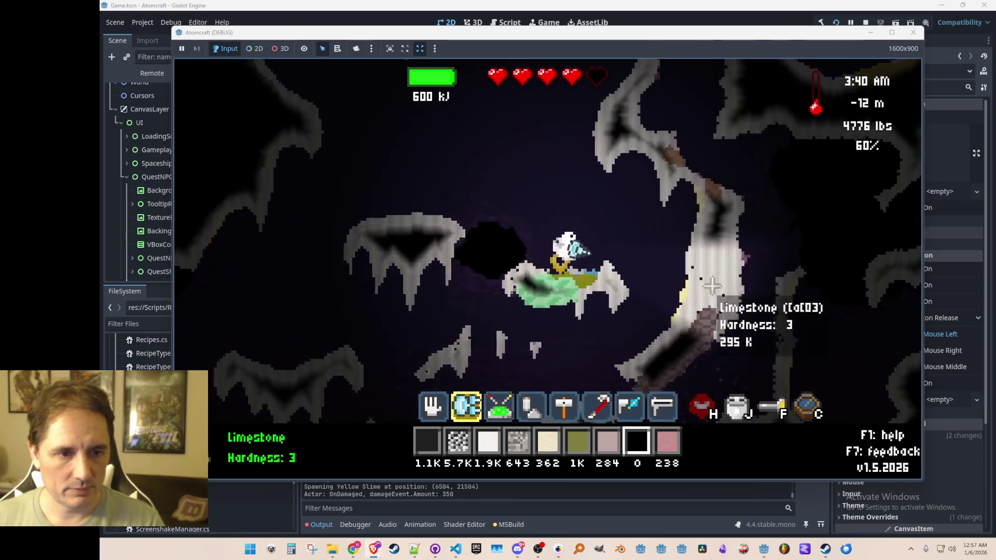
pyautogui.press('d')
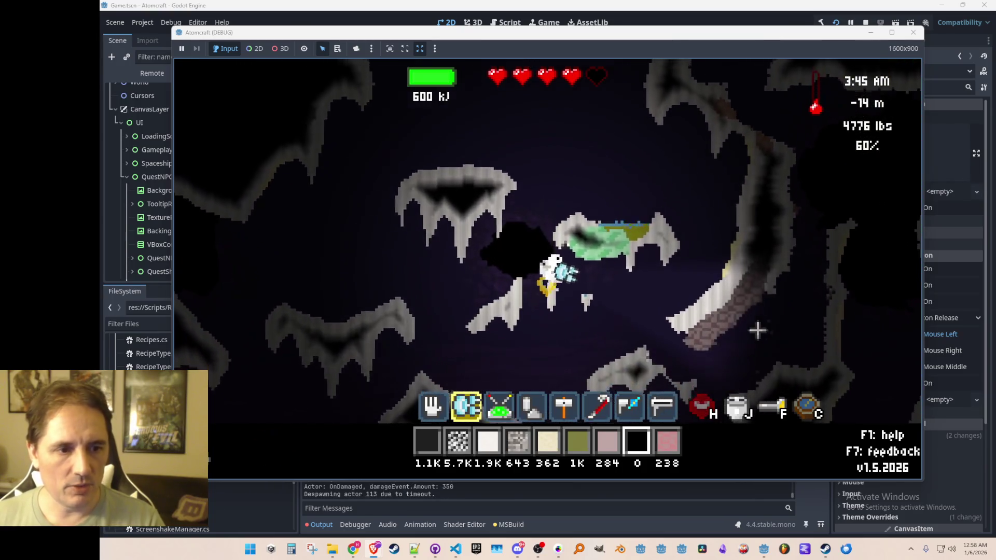
pyautogui.moveTo(662, 298)
pyautogui.mouseDown()
pyautogui.moveTo(572, 240)
pyautogui.moveTo(578, 217)
pyautogui.moveTo(550, 229)
pyautogui.moveTo(534, 270)
pyautogui.mouseUp()
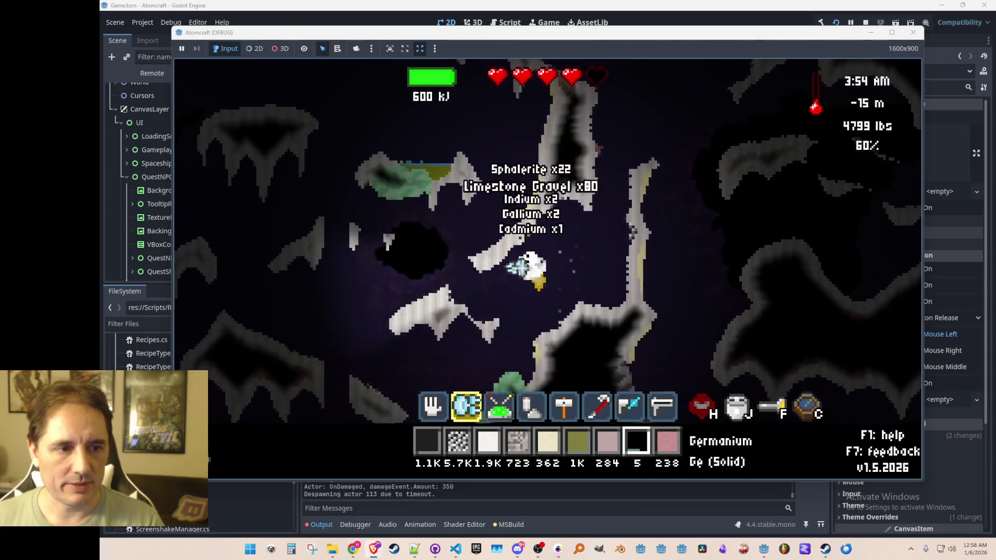
# Drill through the coal and limestone rock, then mine the galena for lead sulfide.
pyautogui.press('a')
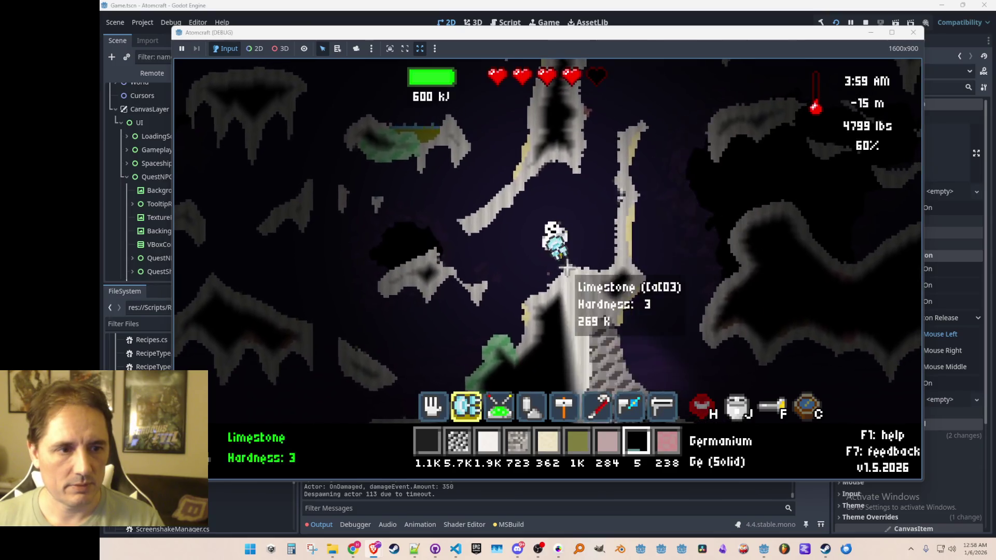
pyautogui.moveTo(596, 228)
pyautogui.mouseDown()
pyautogui.moveTo(627, 249)
pyautogui.moveTo(707, 373)
pyautogui.moveTo(702, 217)
pyautogui.moveTo(714, 282)
pyautogui.moveTo(676, 307)
pyautogui.moveTo(636, 274)
pyautogui.moveTo(562, 332)
pyautogui.moveTo(596, 236)
pyautogui.moveTo(581, 290)
pyautogui.moveTo(493, 303)
pyautogui.mouseUp()
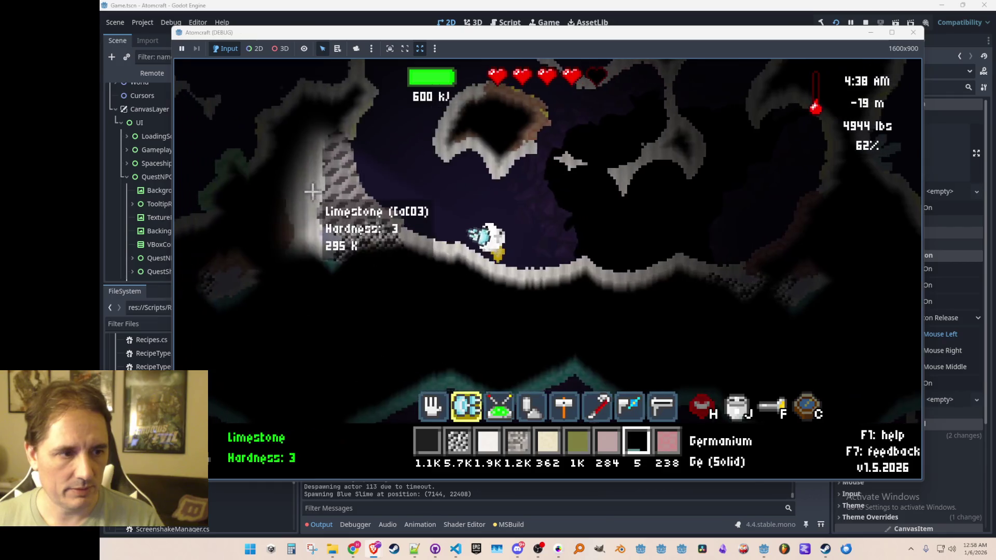
pyautogui.press('w')
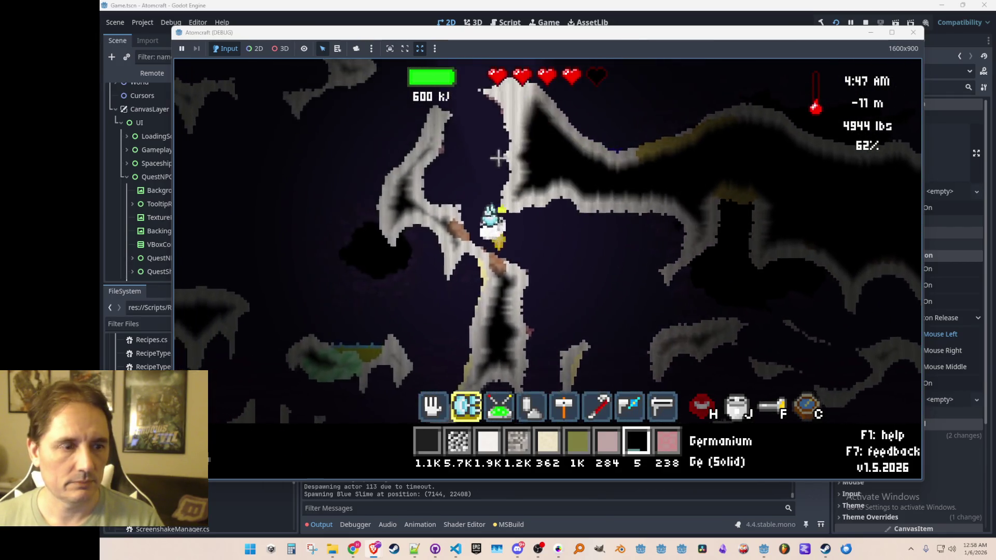
pyautogui.press('w')
pyautogui.press('a')
pyautogui.moveTo(590, 81); pyautogui.dragTo(463, 210)
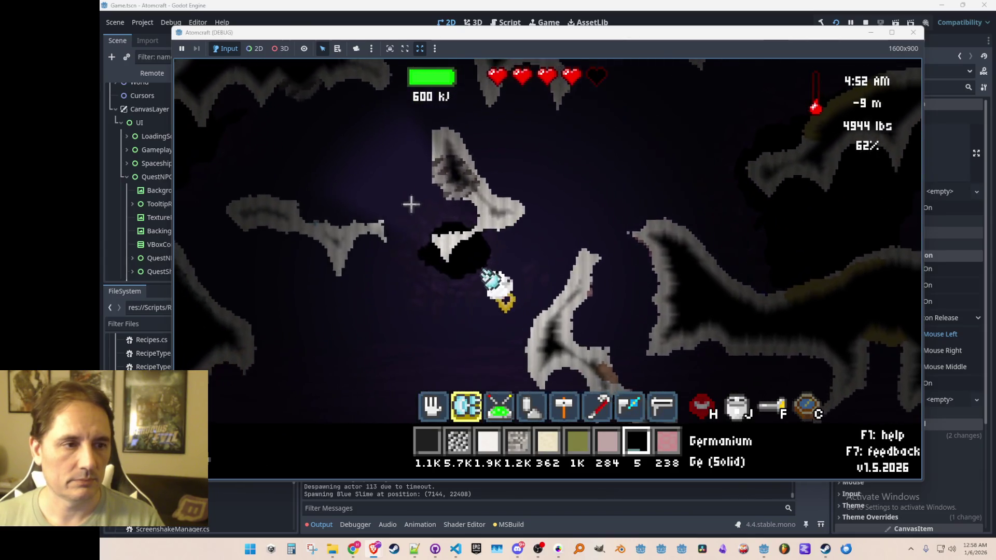
pyautogui.press('a')
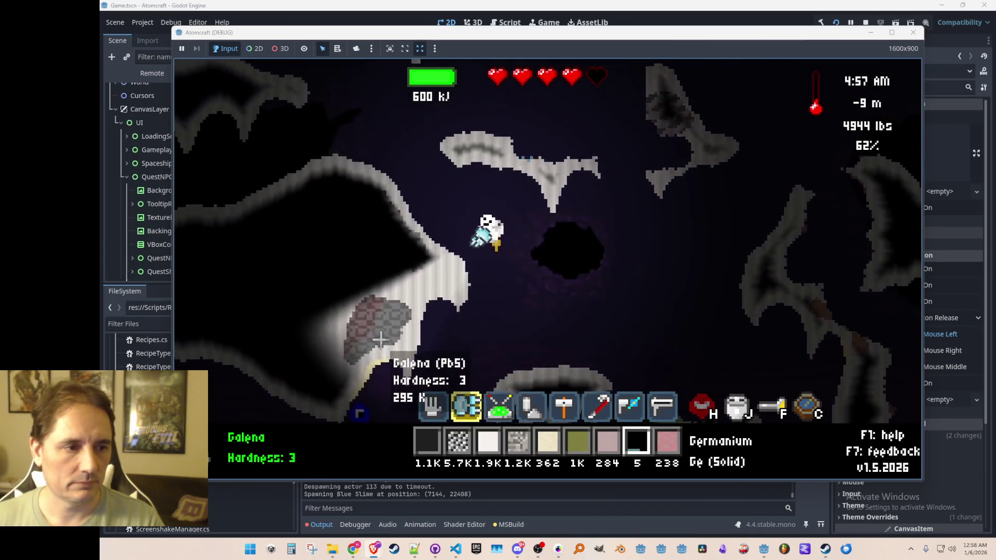
pyautogui.moveTo(380, 340); pyautogui.dragTo(431, 303)
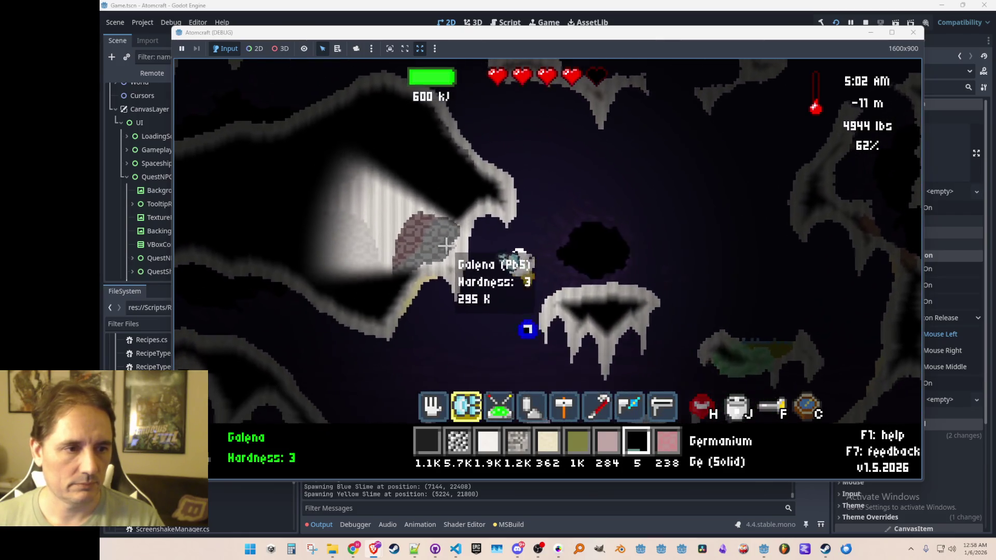
pyautogui.press('a')
pyautogui.moveTo(446, 245); pyautogui.dragTo(449, 245)
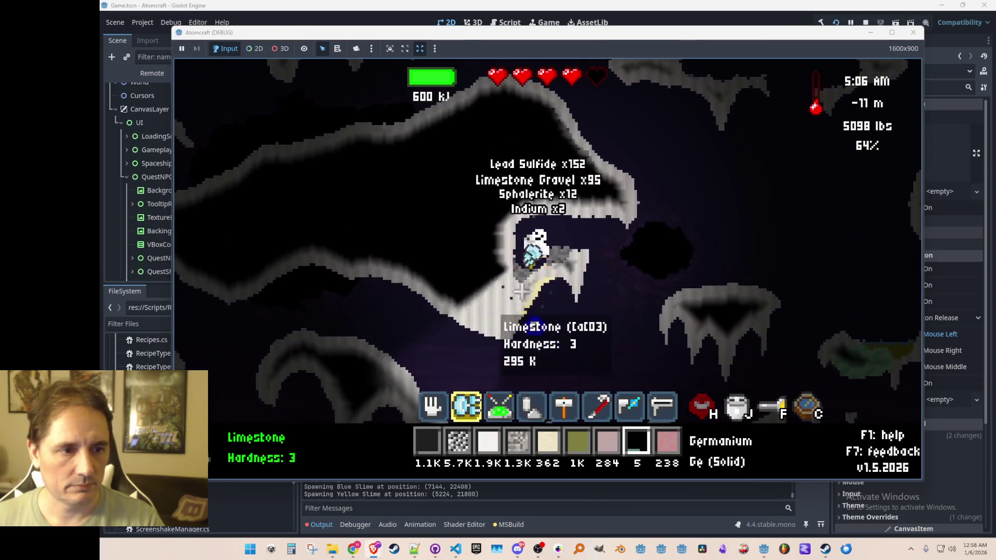
# Finish mining the galena and limestone, then fly left and up toward the hematite.
pyautogui.moveTo(520, 292); pyautogui.dragTo(510, 267)
pyautogui.moveTo(482, 309); pyautogui.dragTo(529, 306)
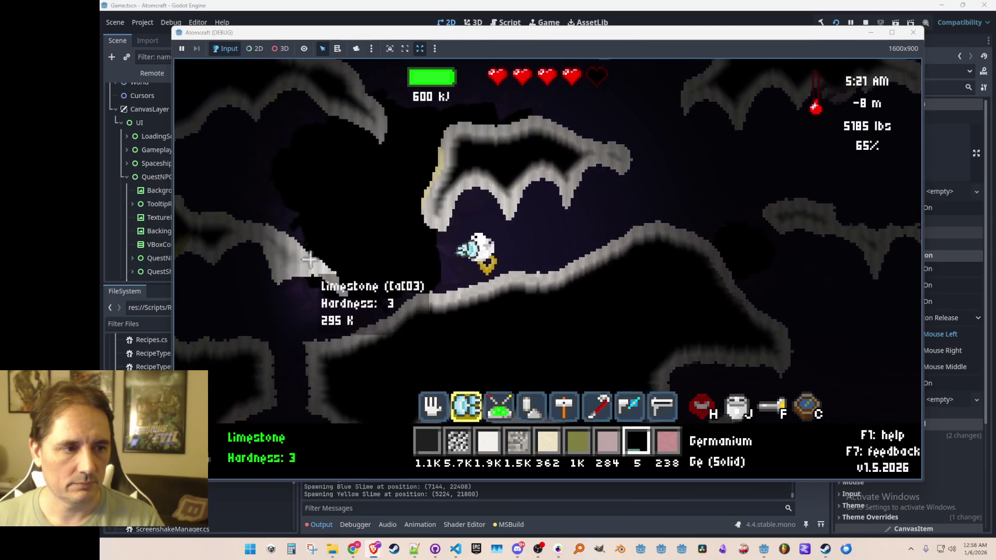
pyautogui.press('a')
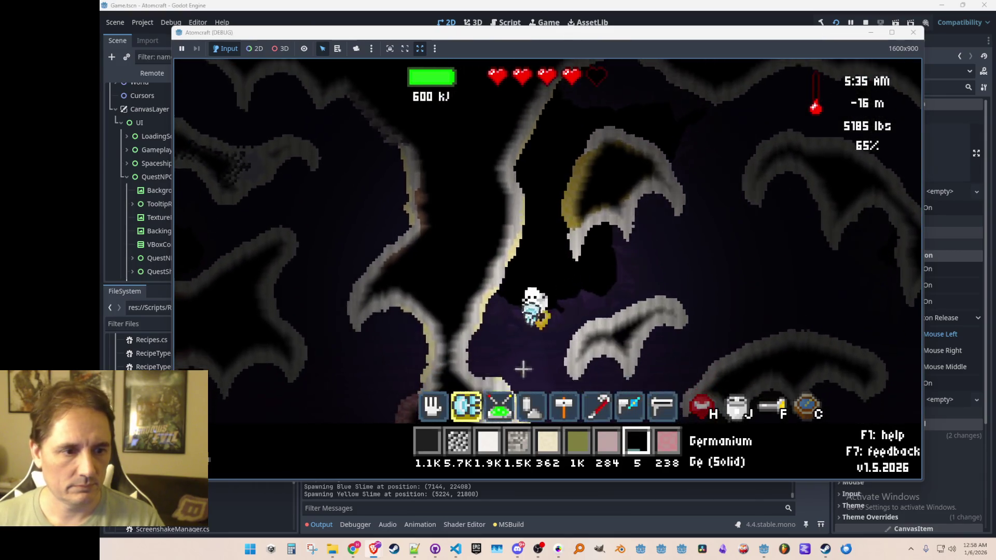
pyautogui.press('w')
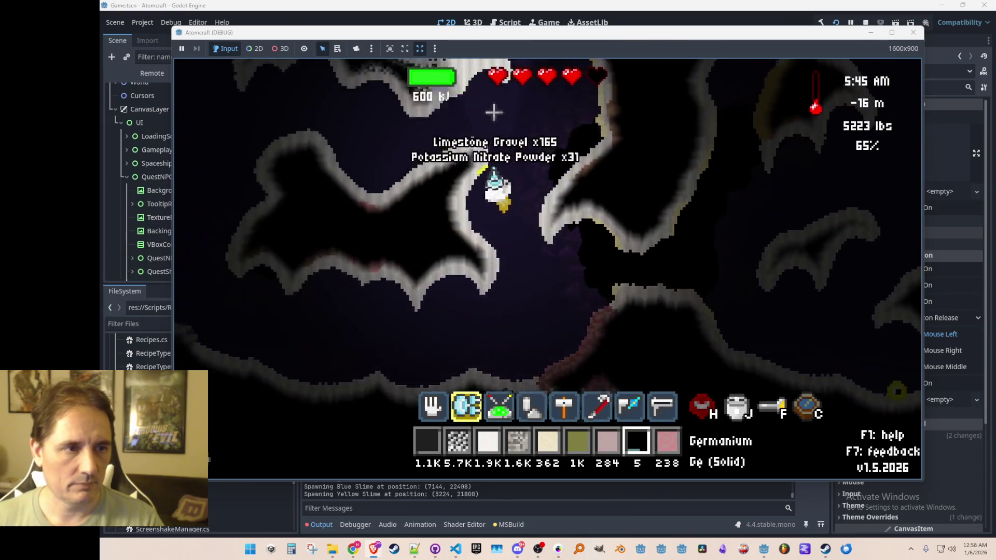
# Mine the pink sylvanite deposit and the surrounding limestone, collecting bauxite.
pyautogui.moveTo(417, 289); pyautogui.dragTo(575, 301)
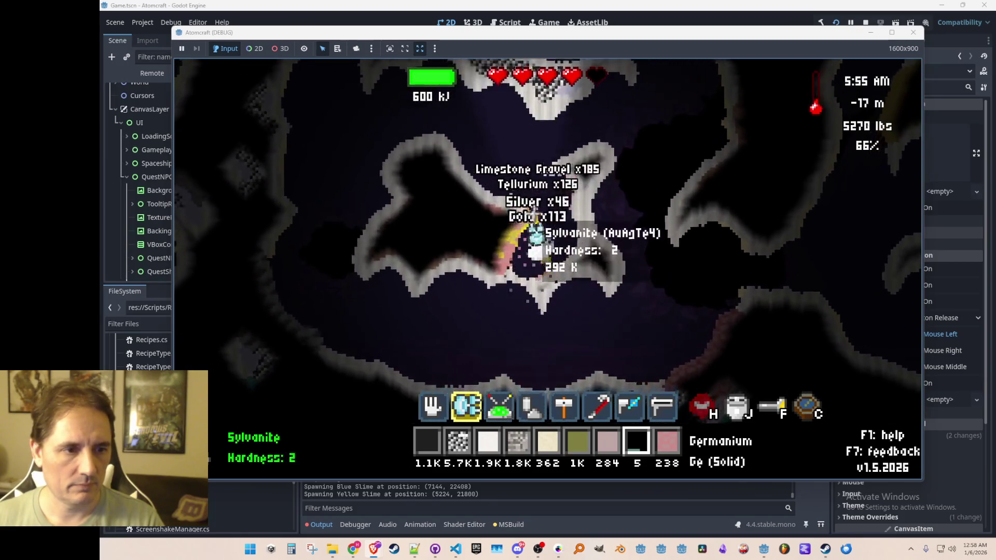
pyautogui.moveTo(533, 221); pyautogui.dragTo(459, 278)
pyautogui.moveTo(541, 265)
pyautogui.mouseDown()
pyautogui.moveTo(518, 269)
pyautogui.moveTo(438, 228)
pyautogui.moveTo(566, 236)
pyautogui.mouseUp()
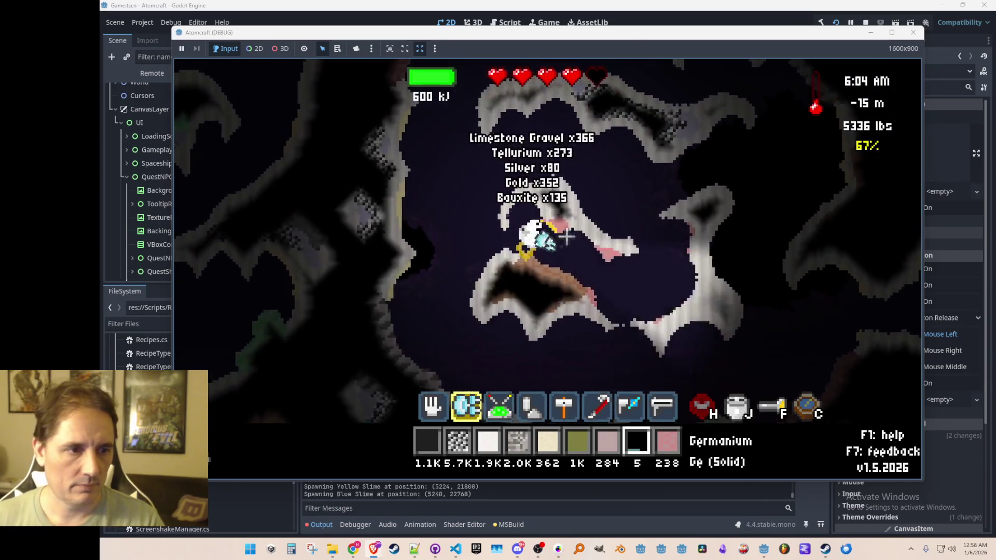
pyautogui.moveTo(489, 205); pyautogui.dragTo(418, 248)
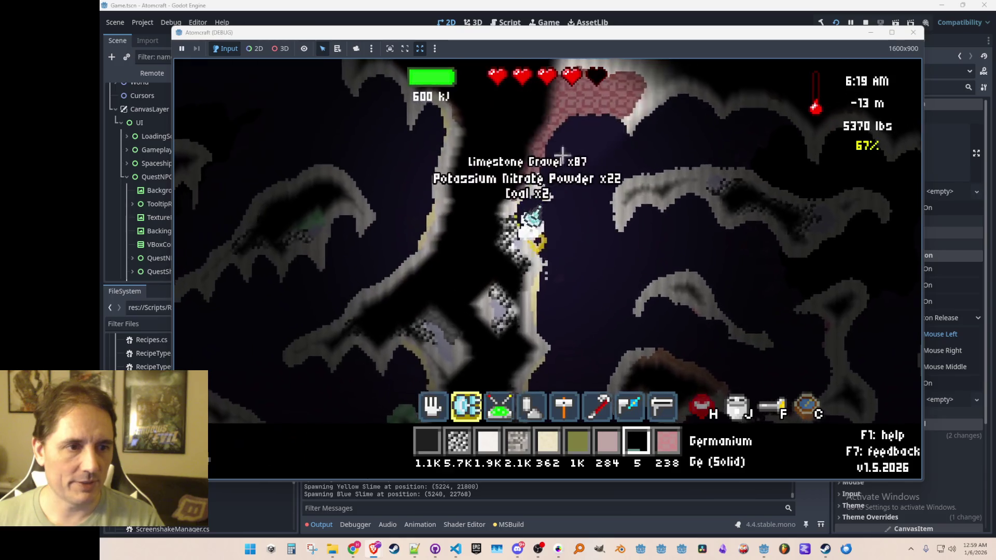
# Mine the coal seam and nearby limestone for lead sulfide, indium, germanium and cadmium.
pyautogui.moveTo(479, 263); pyautogui.dragTo(460, 272)
pyautogui.moveTo(482, 337)
pyautogui.mouseDown()
pyautogui.moveTo(415, 264)
pyautogui.moveTo(406, 280)
pyautogui.mouseUp()
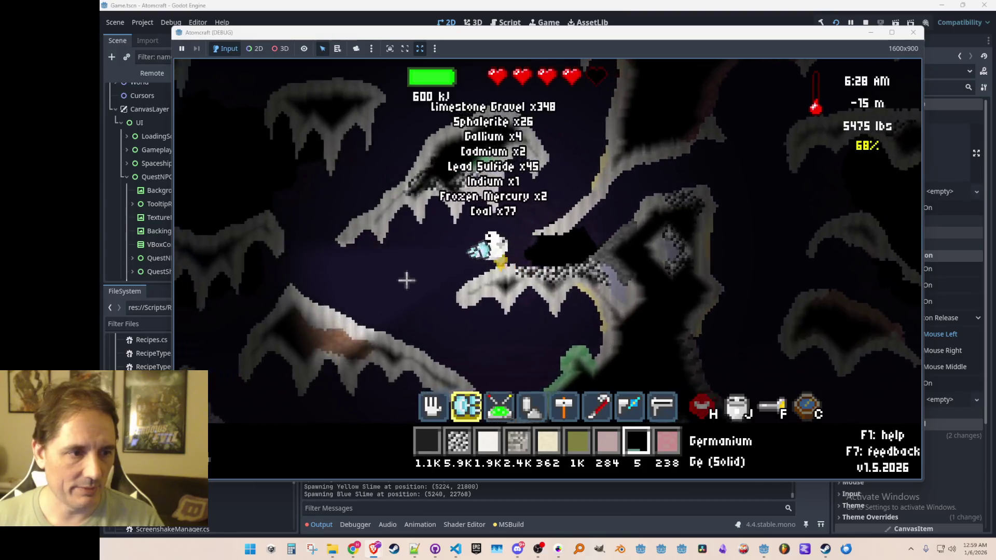
pyautogui.press('a')
pyautogui.press('a')
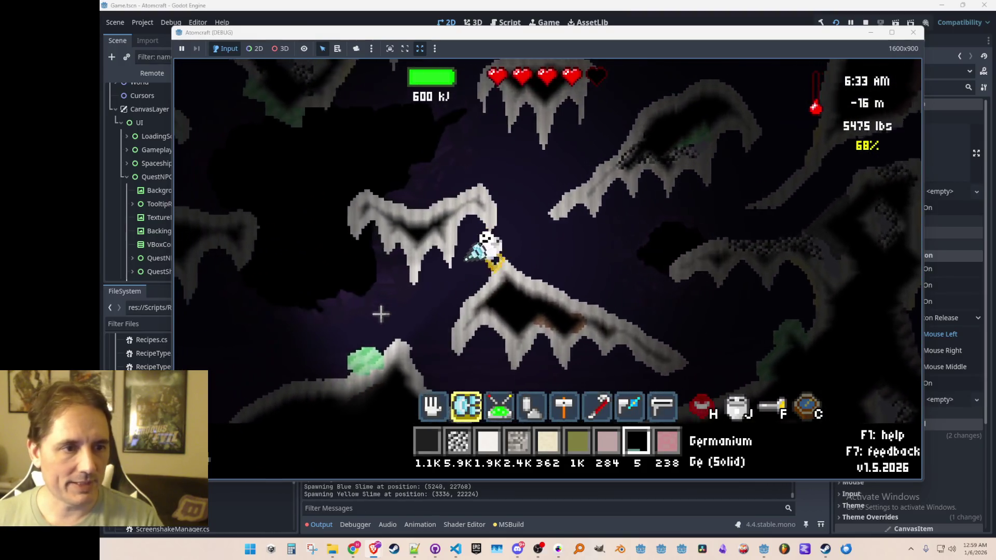
pyautogui.moveTo(384, 369)
pyautogui.mouseDown()
pyautogui.moveTo(414, 340)
pyautogui.moveTo(550, 324)
pyautogui.mouseUp()
pyautogui.moveTo(474, 342); pyautogui.dragTo(482, 320)
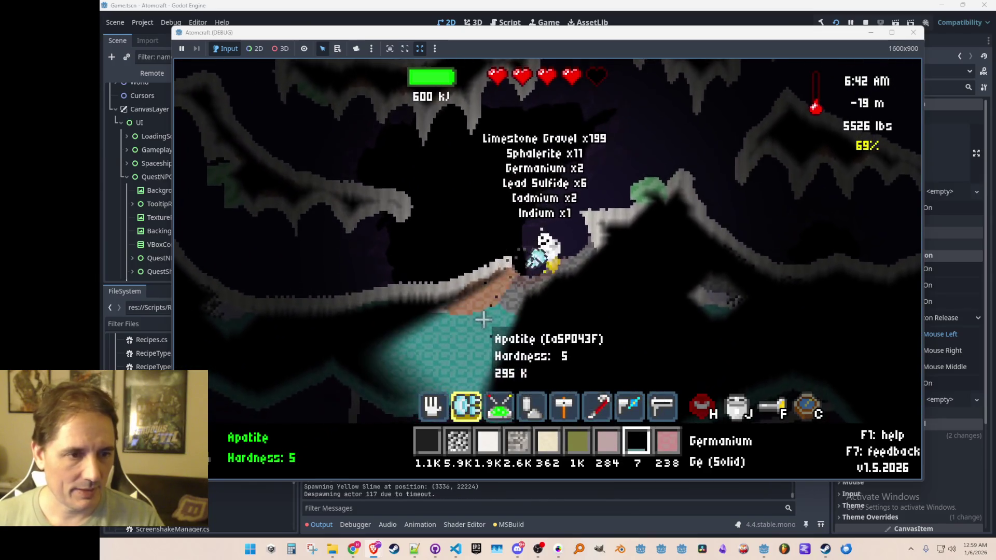
# Drill up-right through the fluorite and limestone in the cave wall.
pyautogui.press('a')
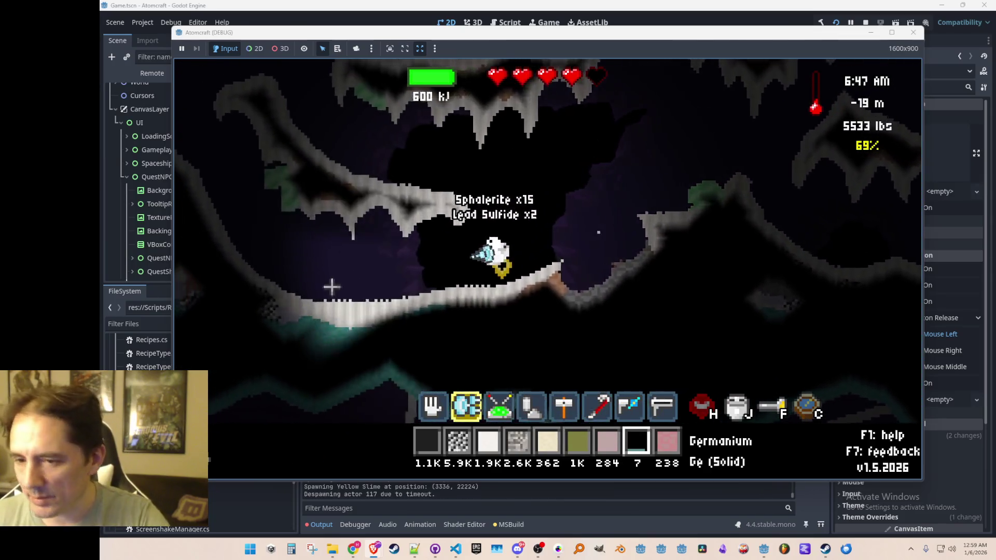
pyautogui.press('d')
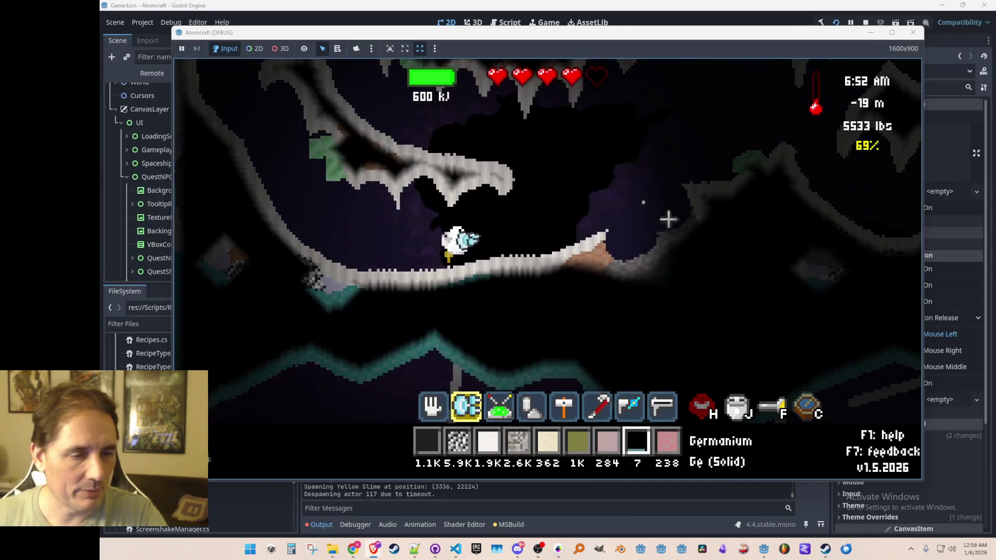
pyautogui.moveTo(610, 240)
pyautogui.mouseDown()
pyautogui.moveTo(635, 236)
pyautogui.moveTo(645, 259)
pyautogui.moveTo(639, 283)
pyautogui.moveTo(597, 288)
pyautogui.moveTo(608, 289)
pyautogui.mouseUp()
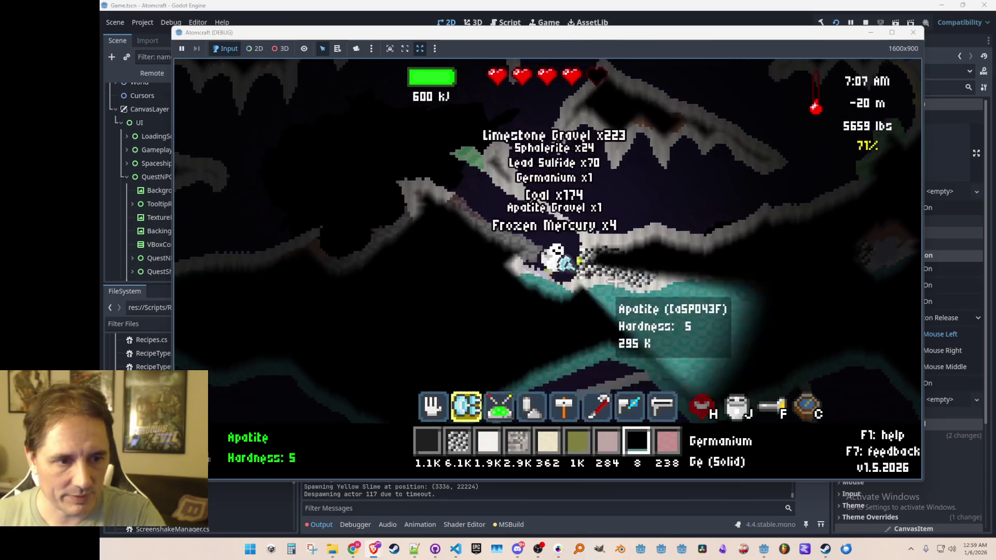
pyautogui.moveTo(629, 251); pyautogui.dragTo(675, 196)
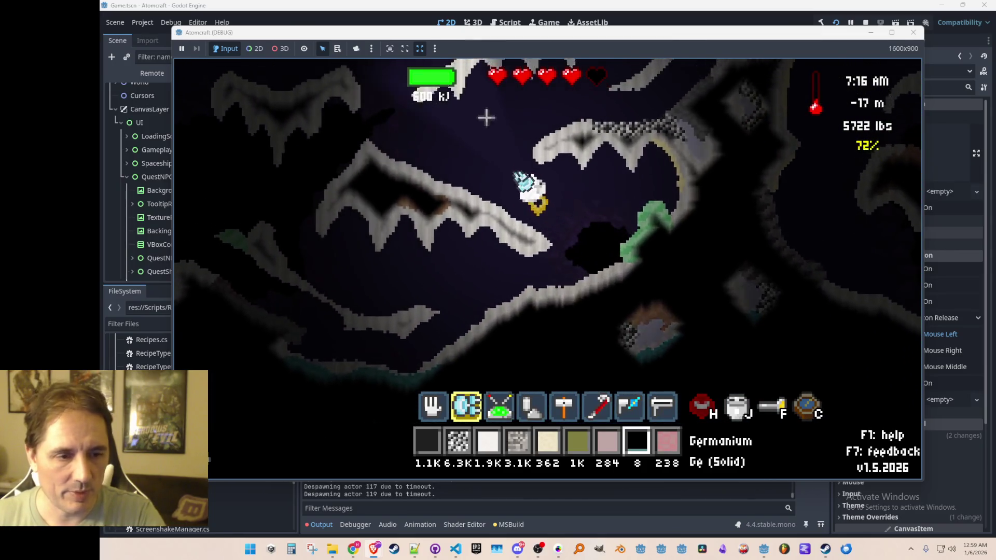
pyautogui.moveTo(596, 244)
pyautogui.mouseDown()
pyautogui.moveTo(643, 246)
pyautogui.moveTo(632, 281)
pyautogui.moveTo(639, 261)
pyautogui.moveTo(595, 222)
pyautogui.moveTo(638, 237)
pyautogui.moveTo(612, 229)
pyautogui.moveTo(557, 277)
pyautogui.moveTo(523, 255)
pyautogui.mouseUp()
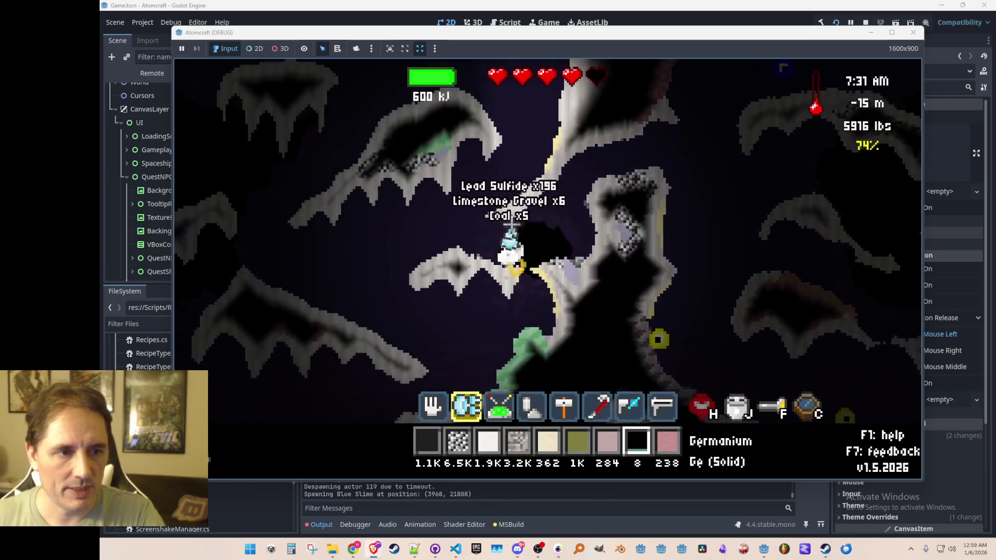
# Fly upward through the cave and mine ore from the wall.
pyautogui.press('w')
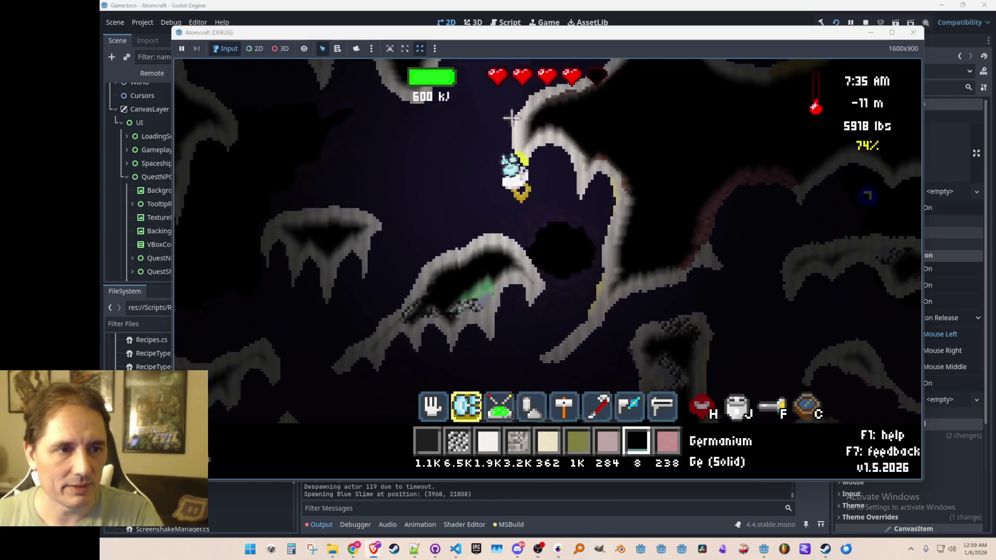
pyautogui.press('w')
pyautogui.press('d')
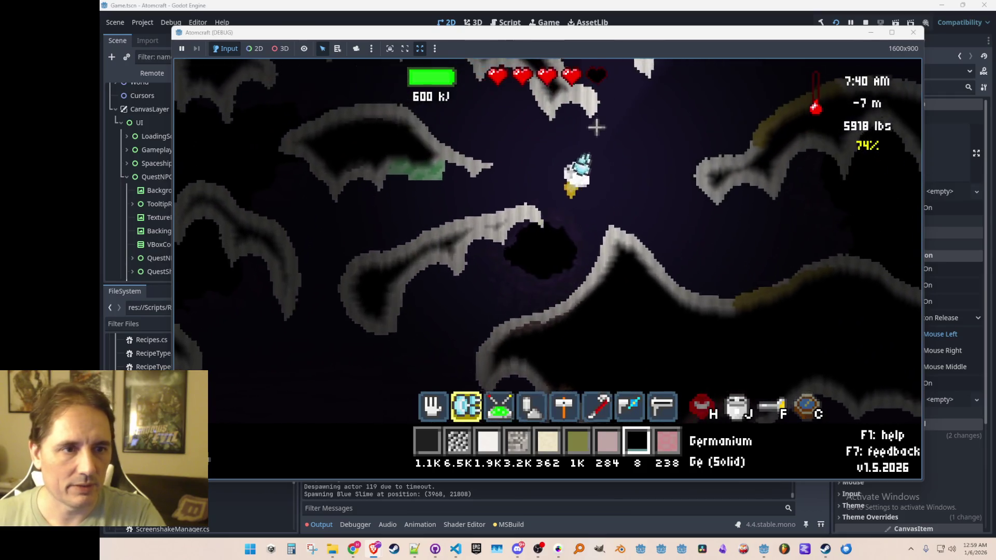
pyautogui.press('w')
pyautogui.press('a')
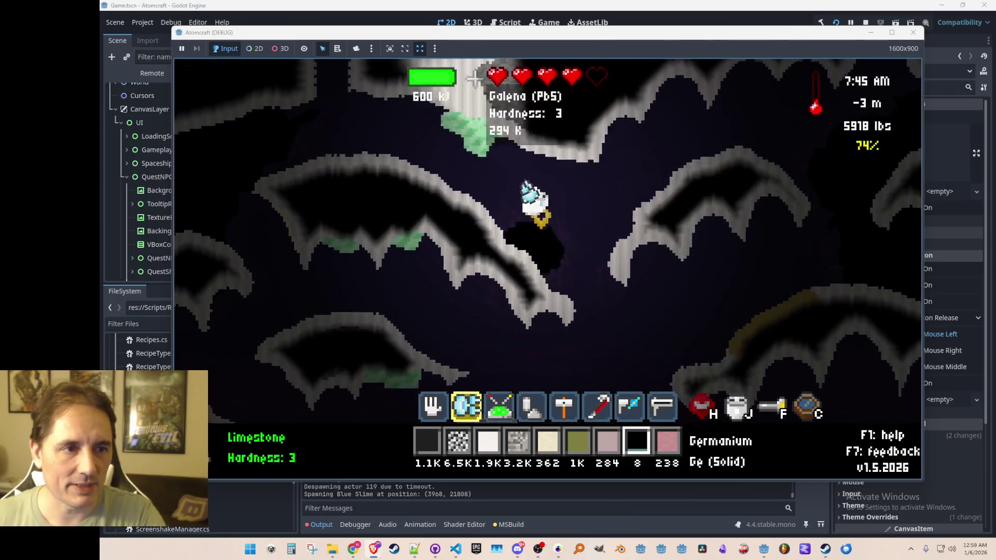
pyautogui.press('d')
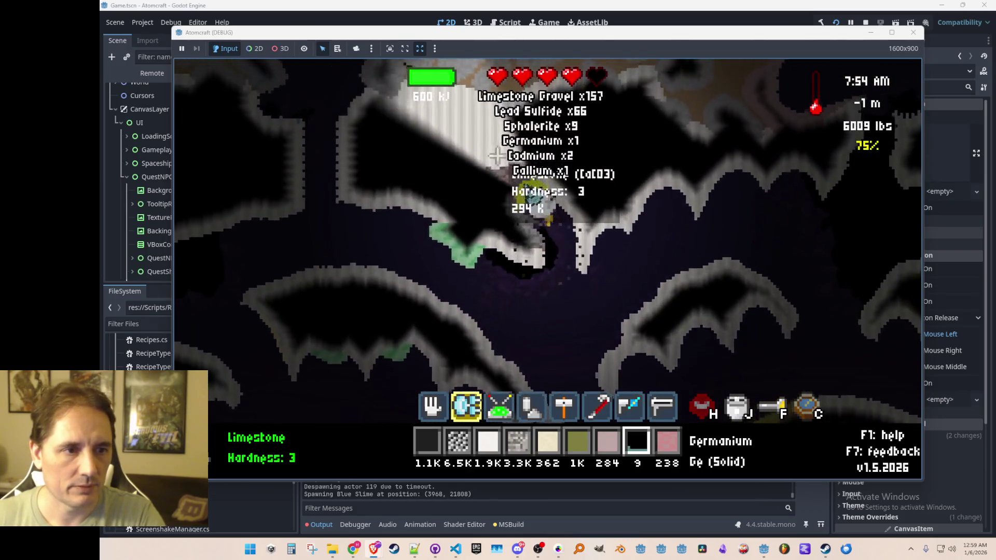
pyautogui.moveTo(496, 156); pyautogui.dragTo(468, 201)
# Mine the sphalerite deposit, then climb the shaft back to the surface at 0 m.
pyautogui.press('a')
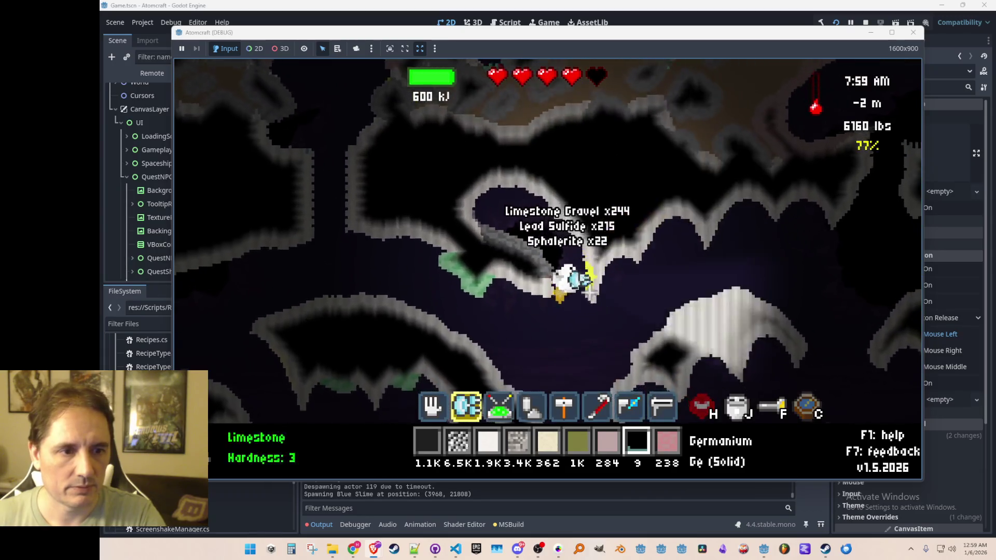
pyautogui.press('a')
pyautogui.press('w')
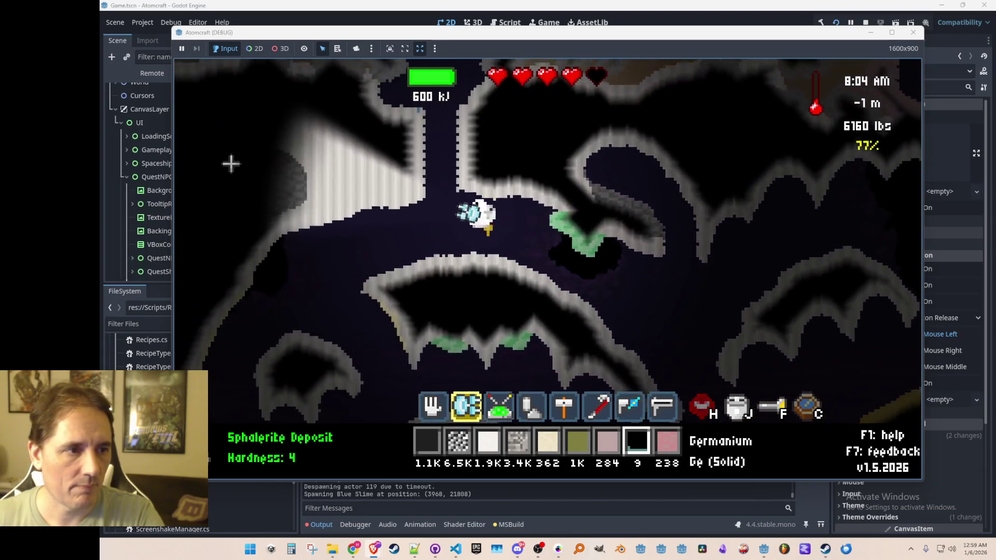
pyautogui.press('a')
pyautogui.moveTo(438, 223)
pyautogui.mouseDown()
pyautogui.moveTo(456, 192)
pyautogui.moveTo(534, 136)
pyautogui.moveTo(505, 78)
pyautogui.moveTo(623, 180)
pyautogui.mouseUp()
pyautogui.moveTo(632, 224); pyautogui.dragTo(510, 265)
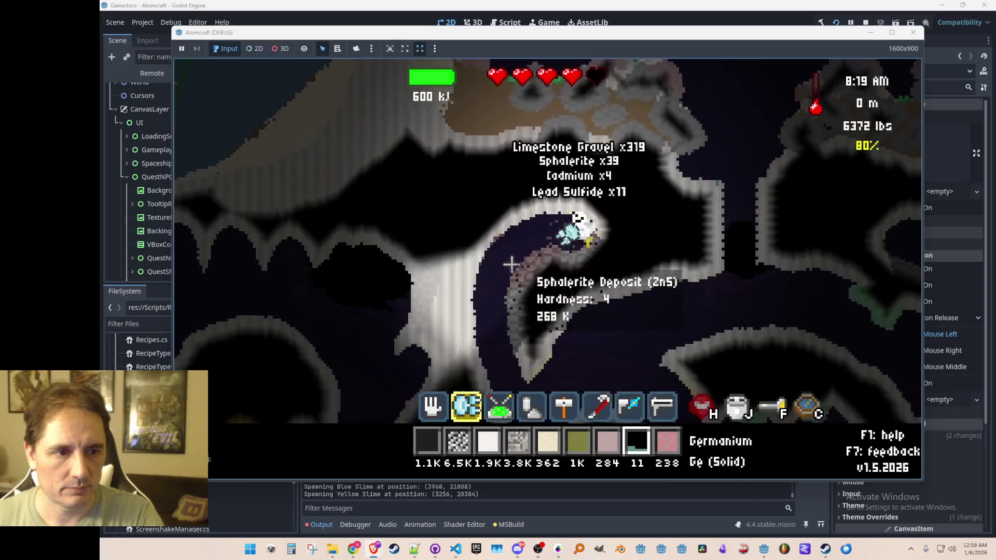
pyautogui.moveTo(592, 235); pyautogui.dragTo(496, 307)
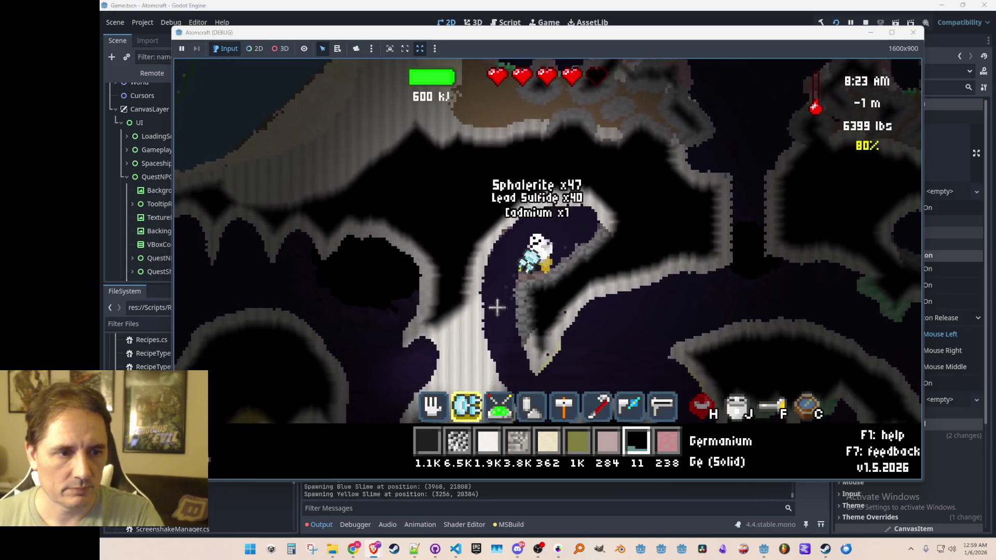
pyautogui.press('w')
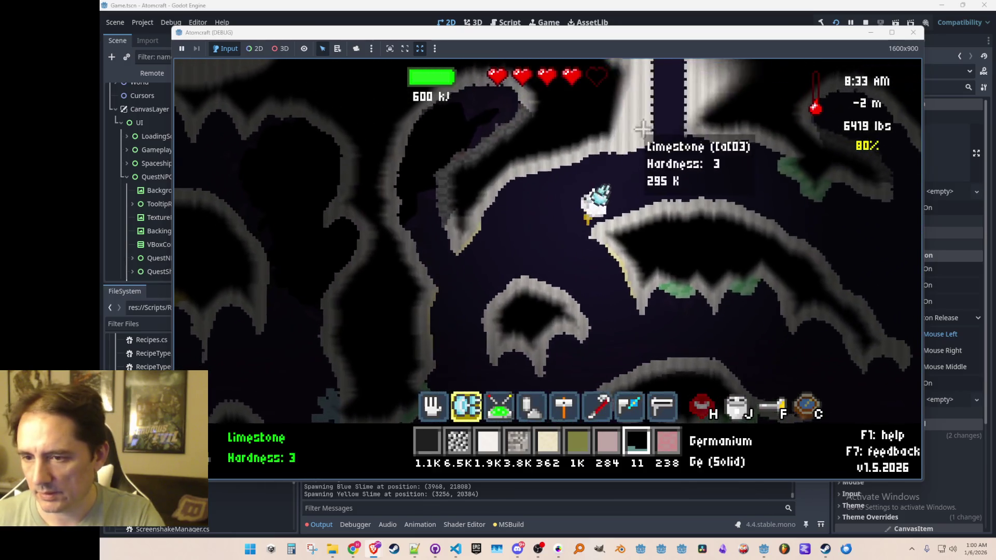
pyautogui.press('d')
pyautogui.press('w')
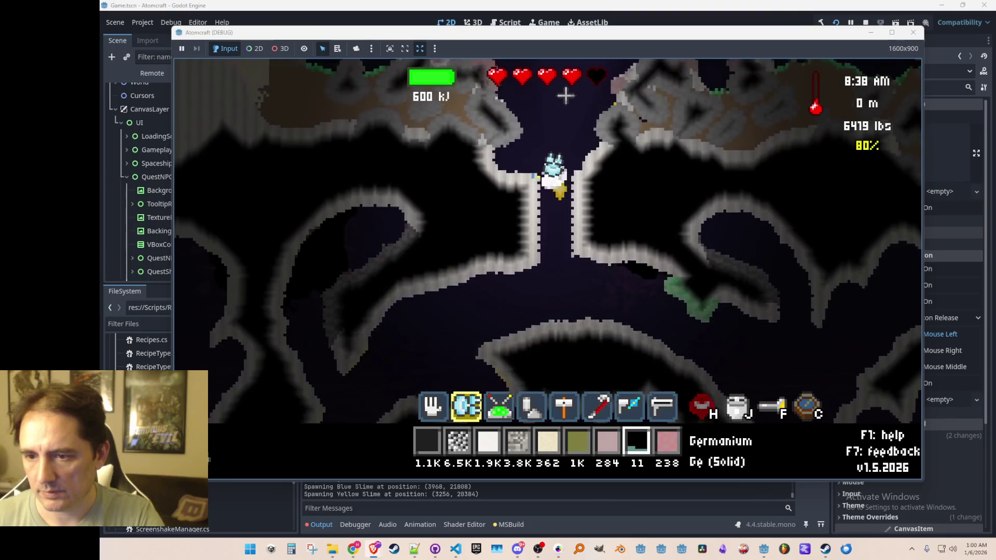
# Fly right across the surface toward the basin.
pyautogui.press('d')
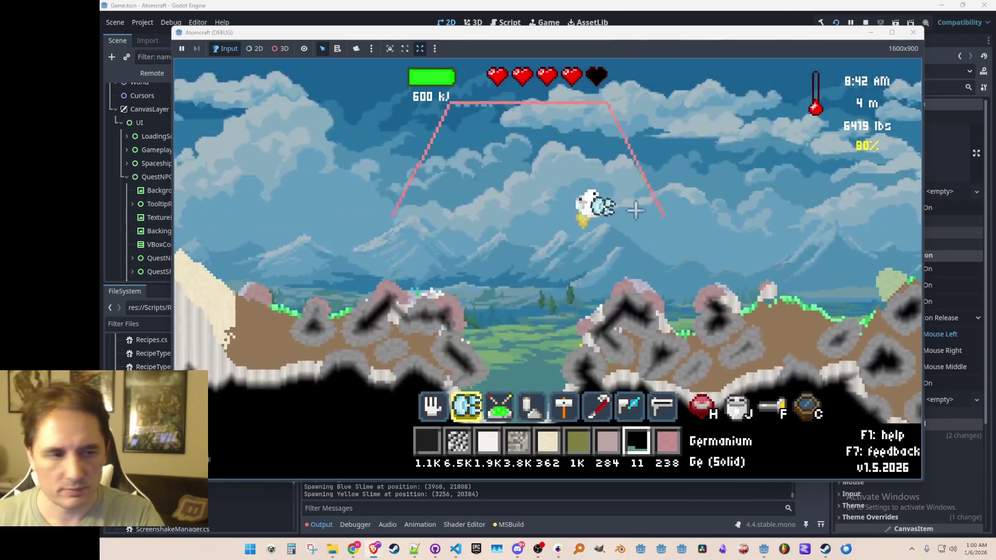
pyautogui.press('d')
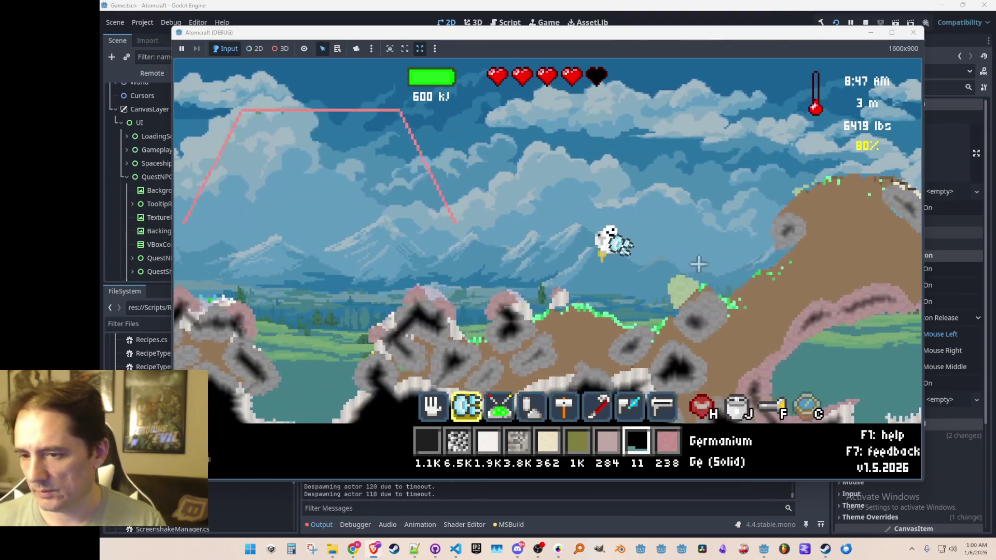
pyautogui.press('d')
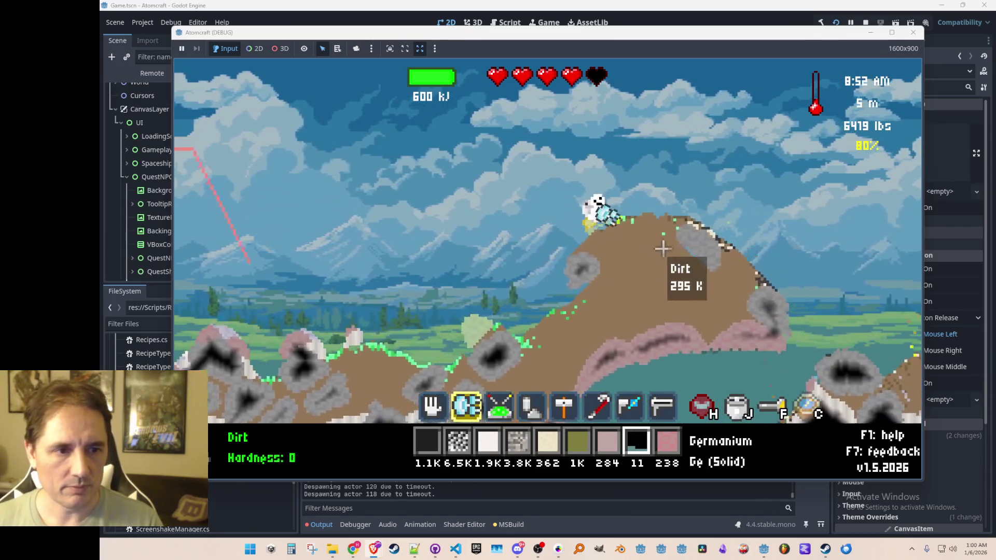
pyautogui.press('d')
pyautogui.press('a')
pyautogui.press('d')
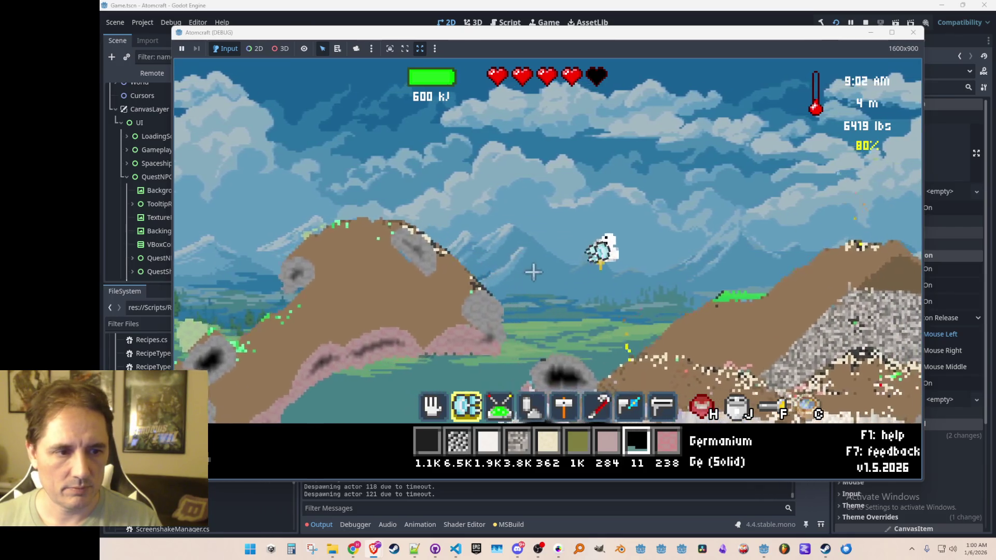
pyautogui.press('d')
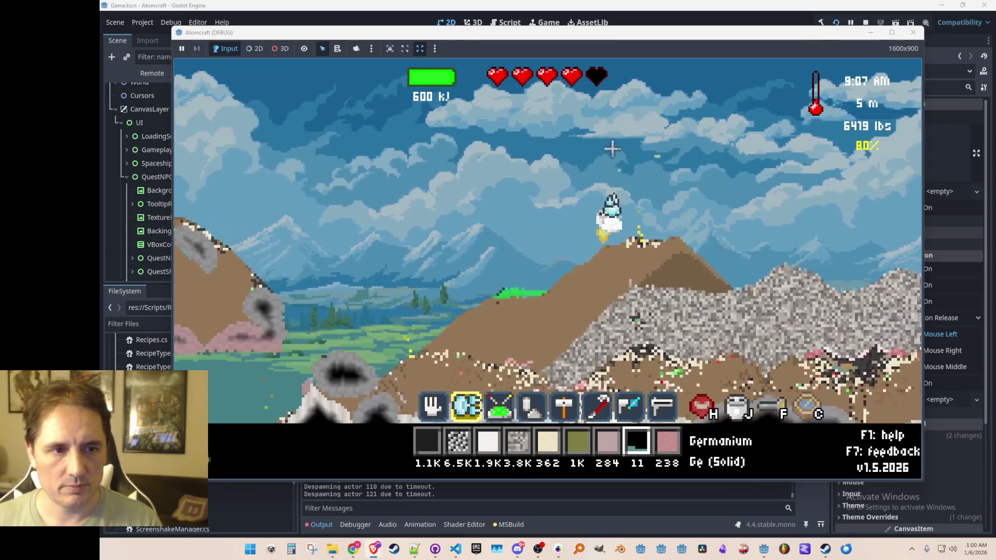
pyautogui.press('d')
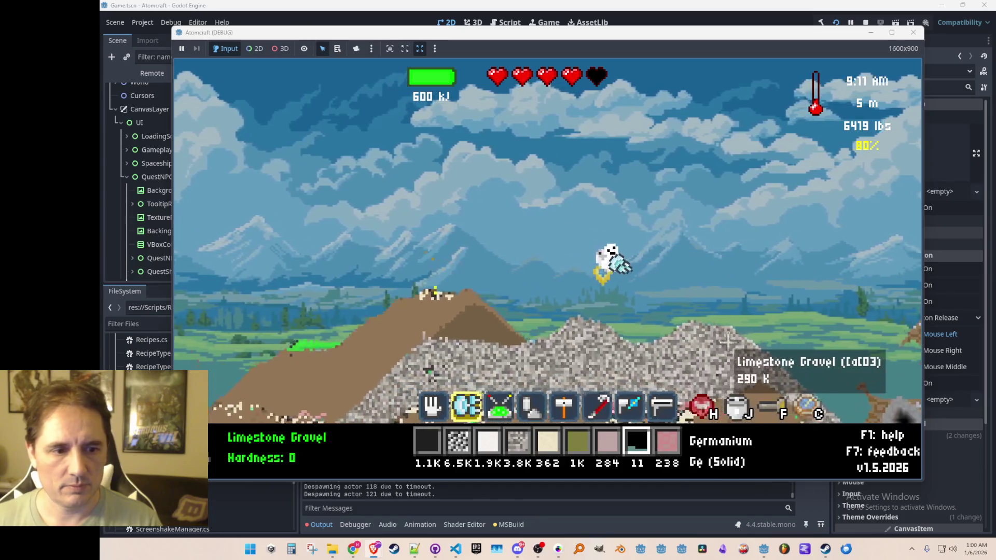
pyautogui.press('d')
# Select Limestone Gravel and pour all of it into a heap on the ground.
pyautogui.scroll(-1, 682, 288)
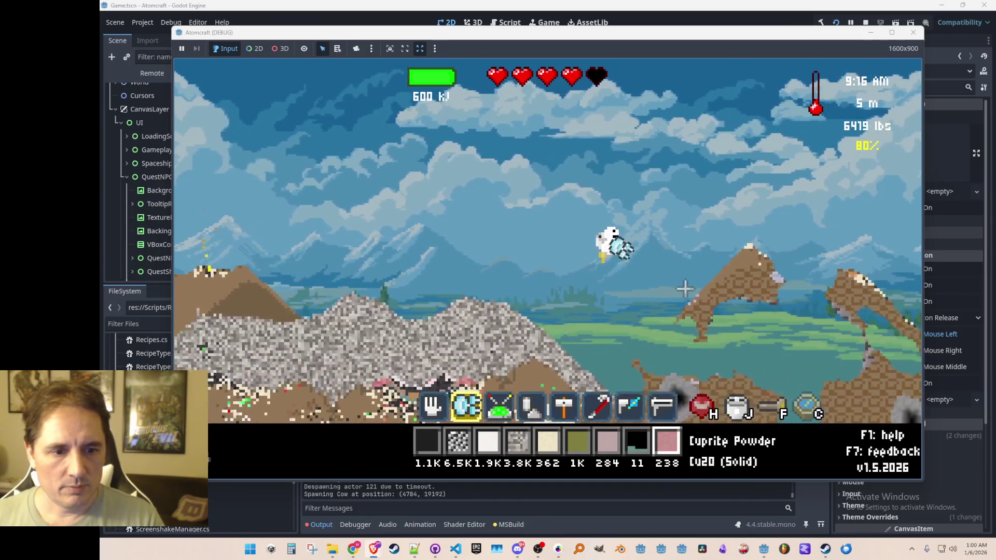
pyautogui.press('d')
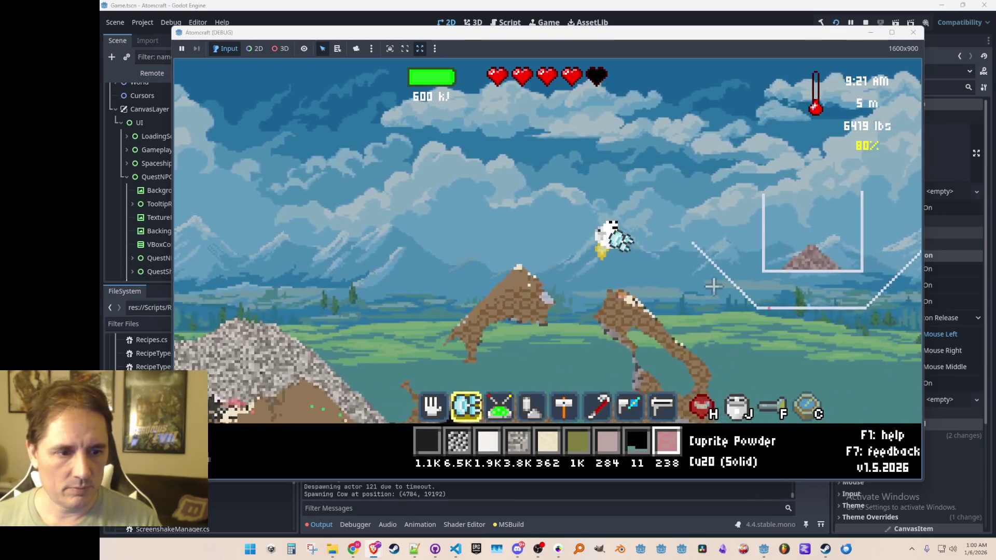
pyautogui.press('4')
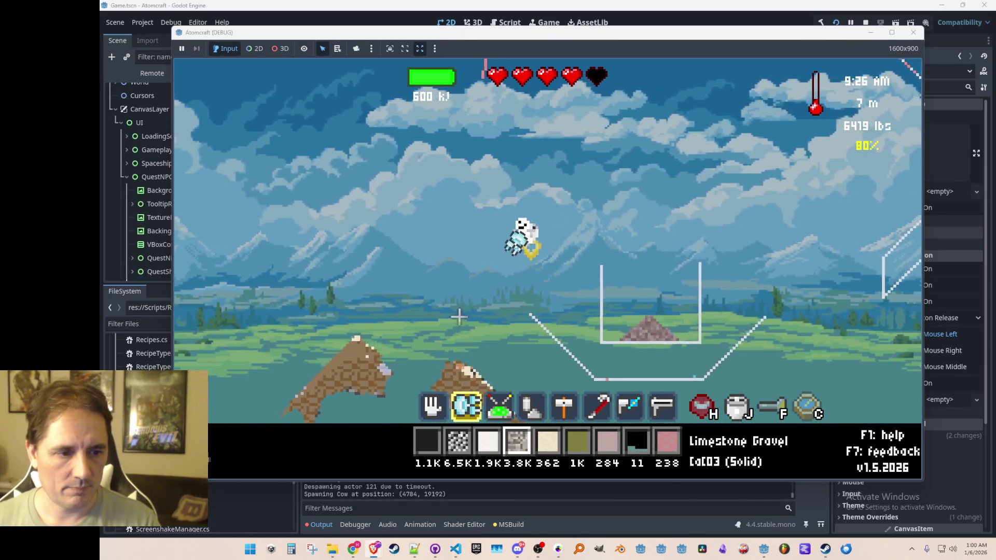
pyautogui.press('a')
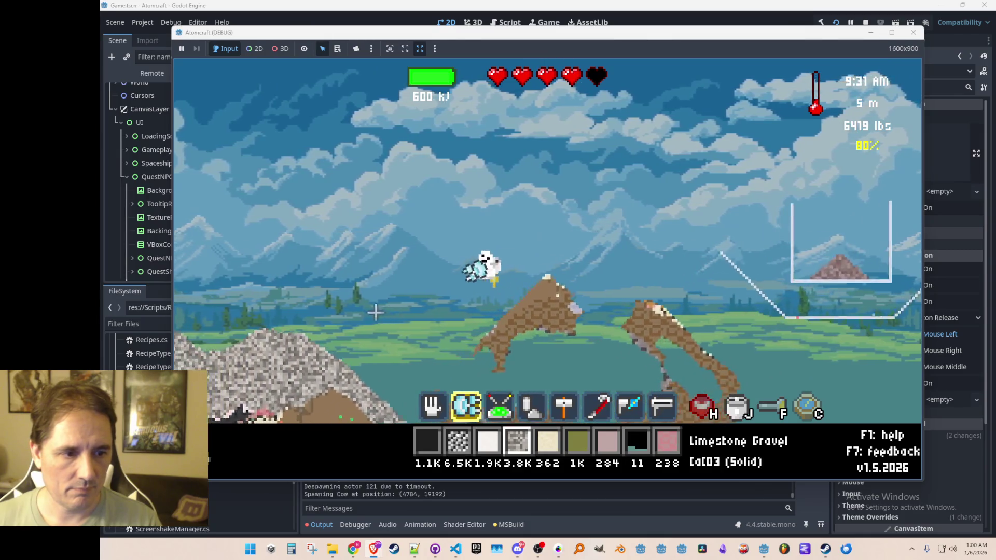
pyautogui.click(414, 113)
pyautogui.press('d')
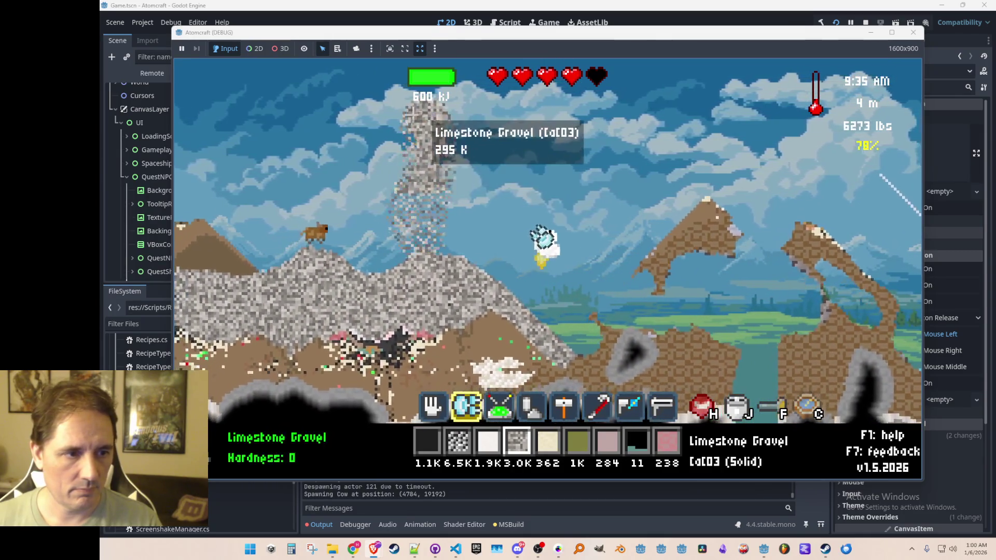
pyautogui.press('w')
pyautogui.moveTo(276, 113)
pyautogui.mouseDown()
pyautogui.moveTo(325, 84)
pyautogui.moveTo(263, 73)
pyautogui.moveTo(365, 166)
pyautogui.mouseUp()
# Switch to Carbon Dioxide and release it into the sky.
pyautogui.scroll(-1, 467, 202)
pyautogui.scroll(-3, 468, 201)
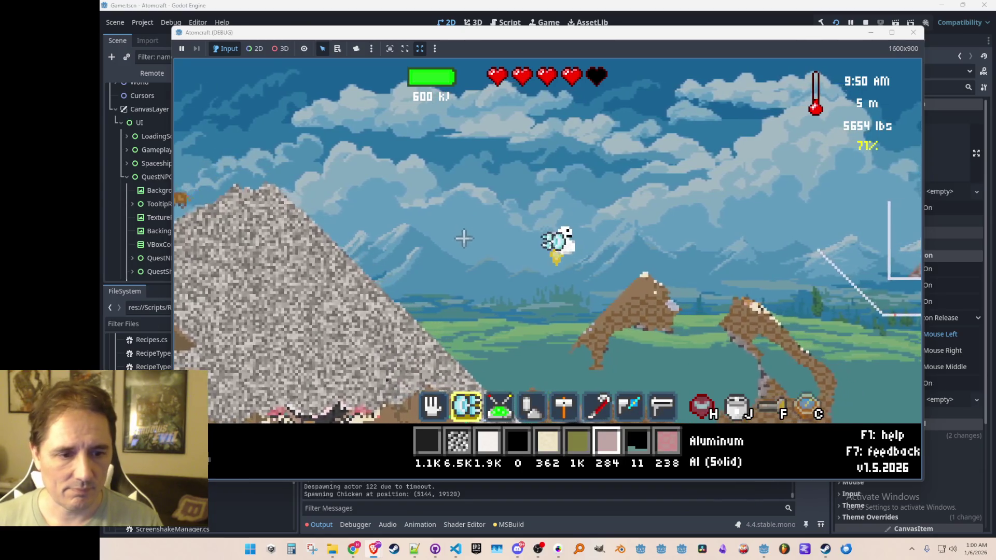
pyautogui.scroll(-1, 464, 244)
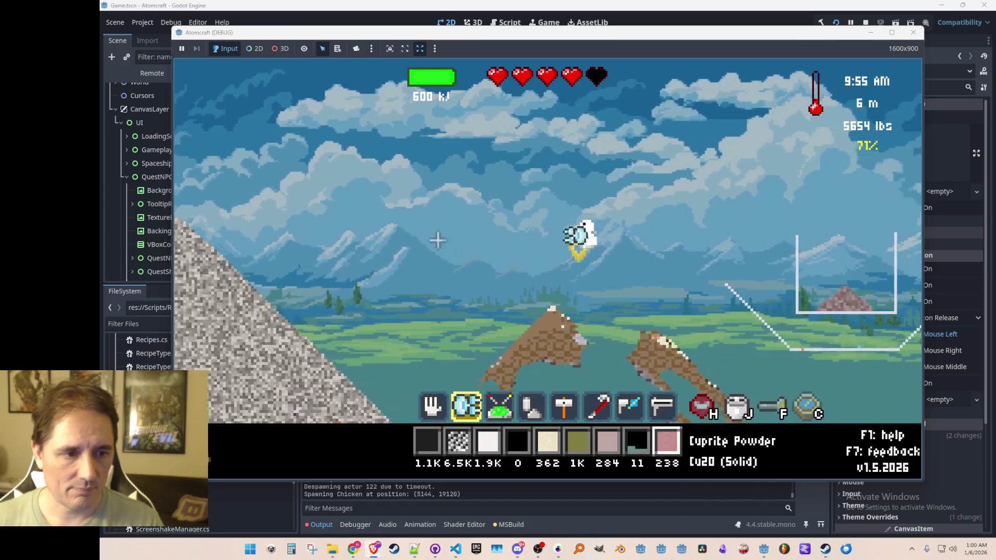
pyautogui.scroll(8, 415, 249)
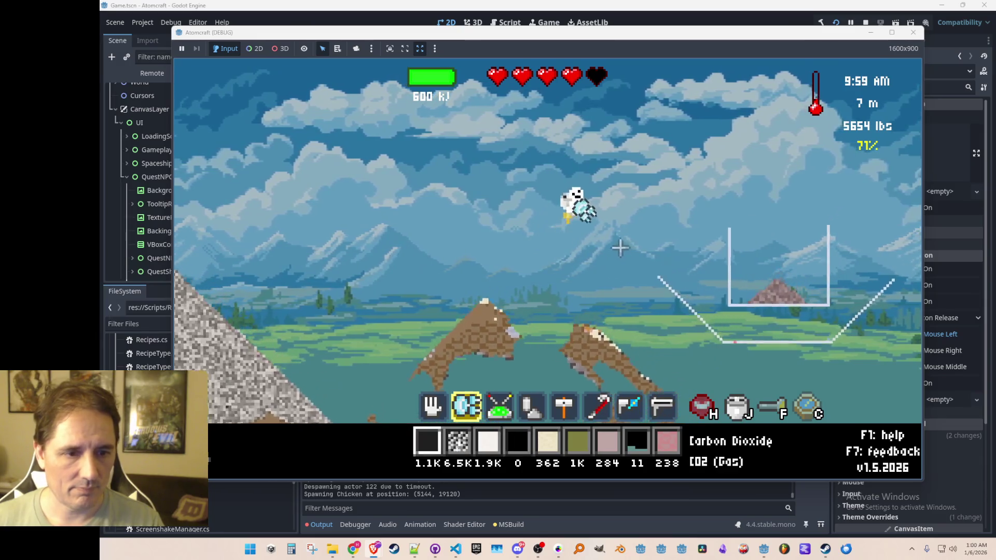
pyautogui.moveTo(682, 233)
pyautogui.mouseDown()
pyautogui.moveTo(722, 278)
pyautogui.moveTo(808, 318)
pyautogui.mouseUp()
# Clear the 'sp' inventory filter and put Sphalerite into the first hotbar slot.
pyautogui.press('j')
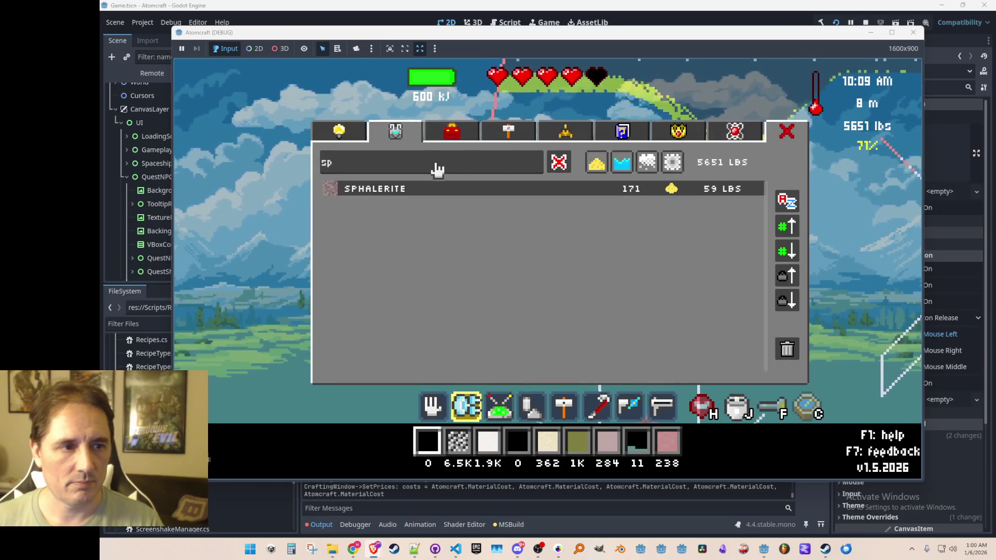
pyautogui.click(560, 163)
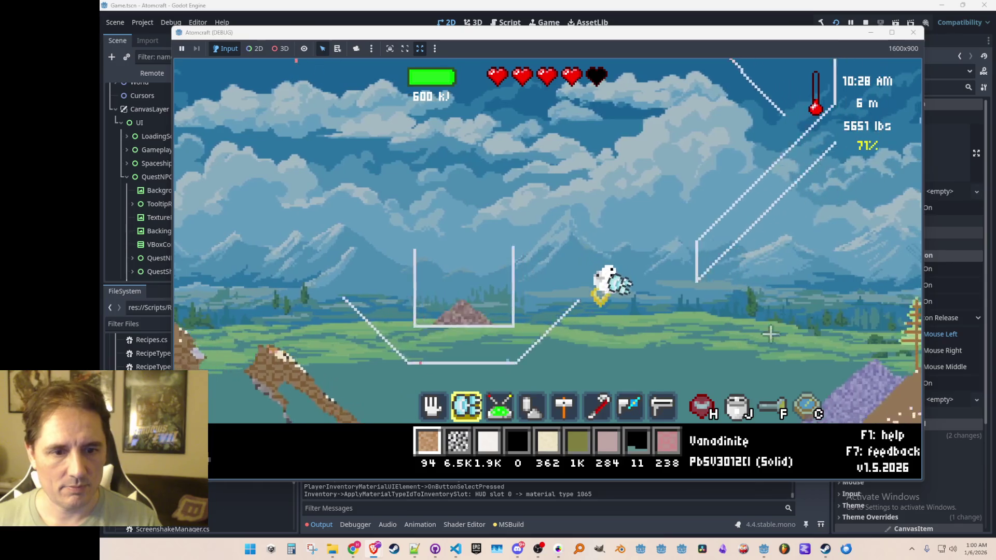
pyautogui.press('j')
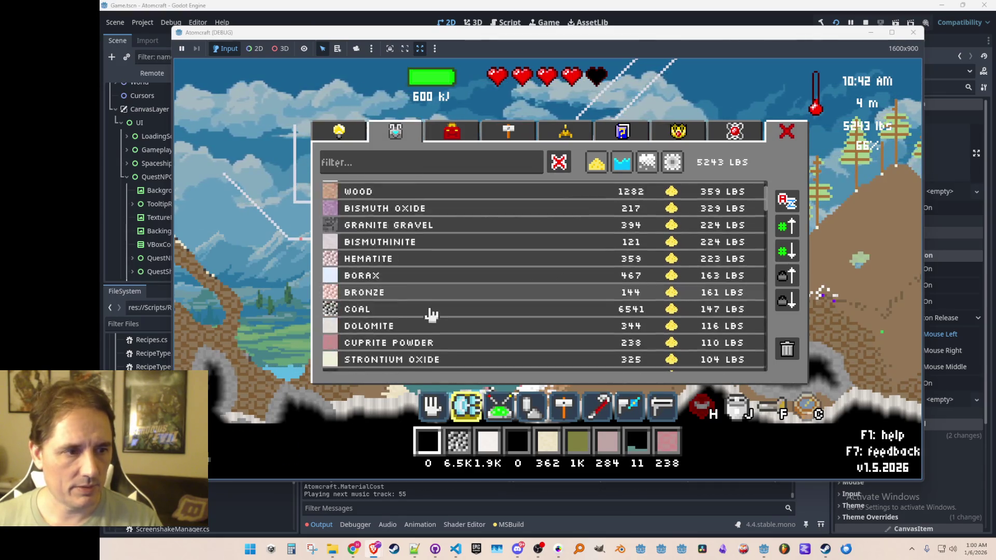
pyautogui.scroll(3, 506, 252)
pyautogui.scroll(-3, 470, 308)
pyautogui.click(429, 251)
pyautogui.press('Escape')
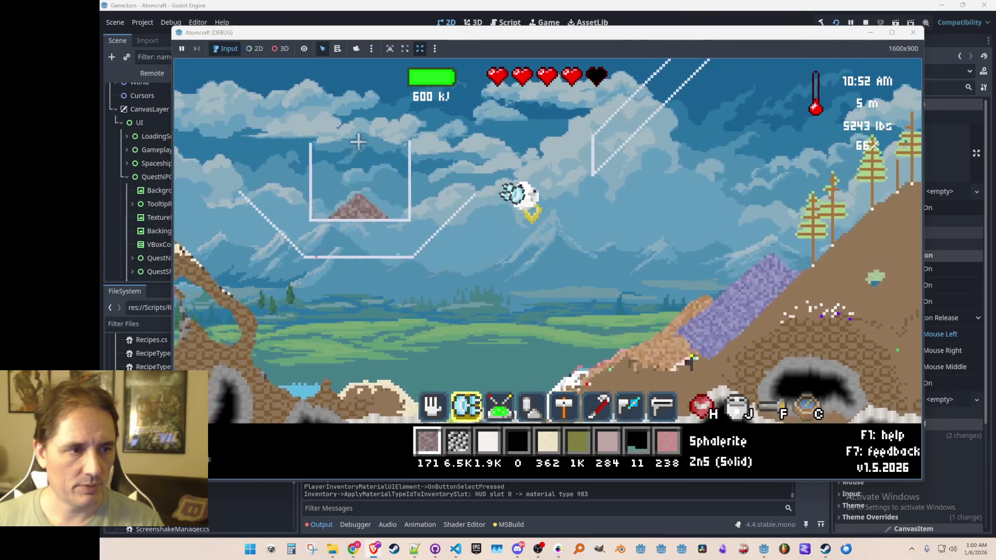
# Scroll the materials list and select Coal as the material to place.
pyautogui.press('i')
pyautogui.scroll(-6, 485, 324)
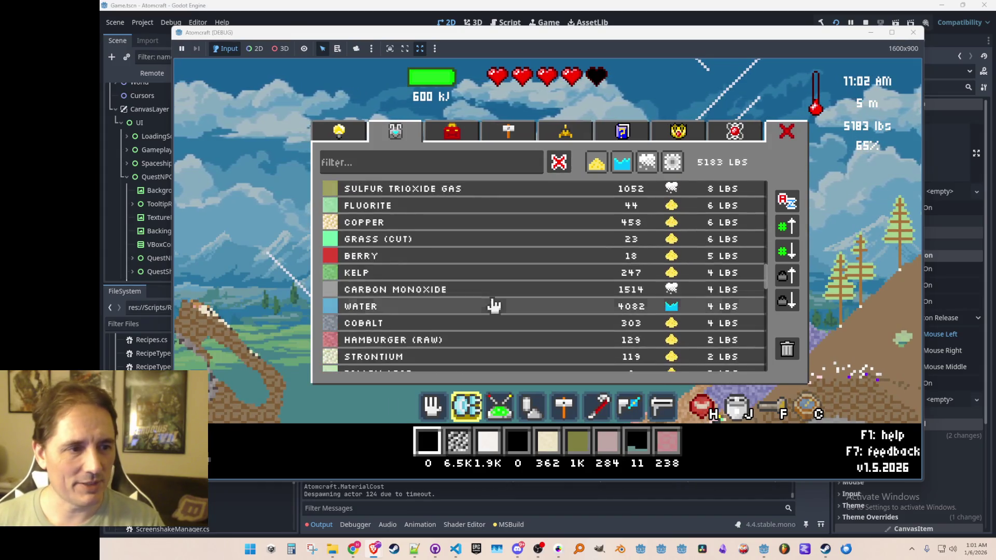
pyautogui.scroll(-2, 490, 299)
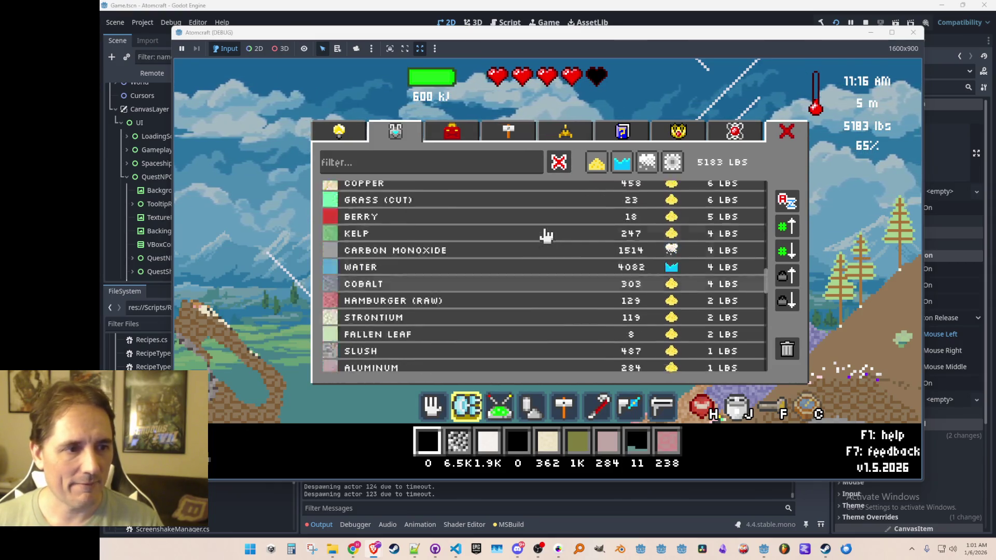
pyautogui.scroll(-2, 546, 246)
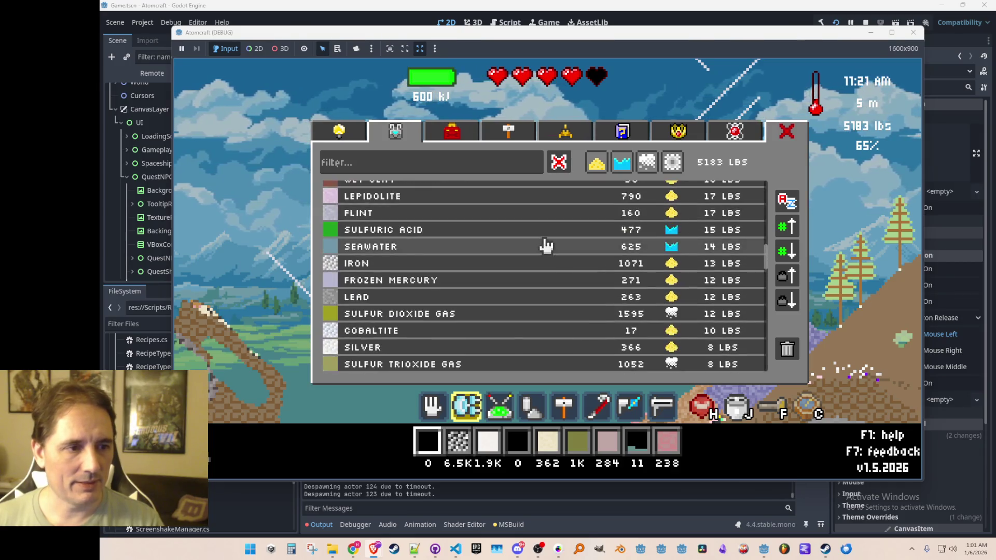
pyautogui.scroll(10, 547, 244)
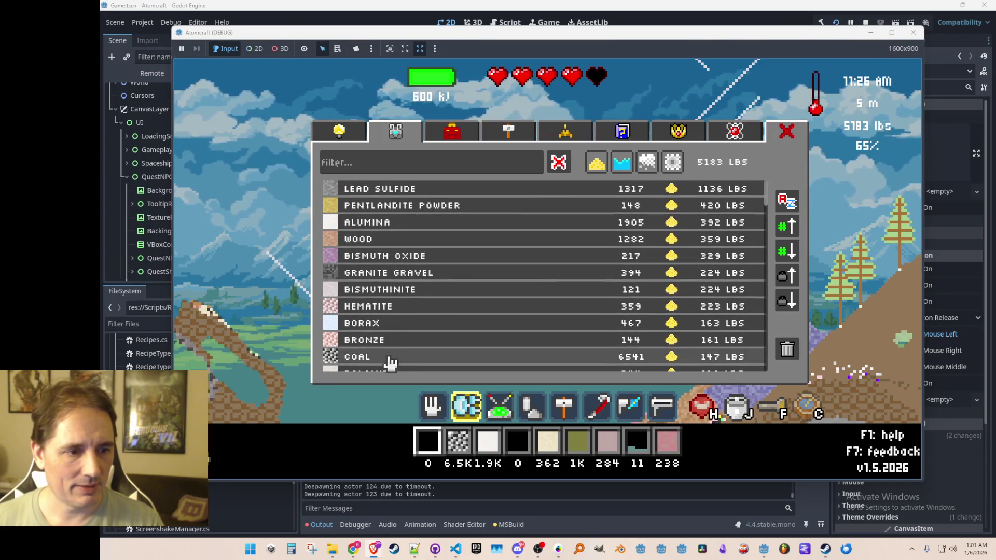
pyautogui.click(387, 357)
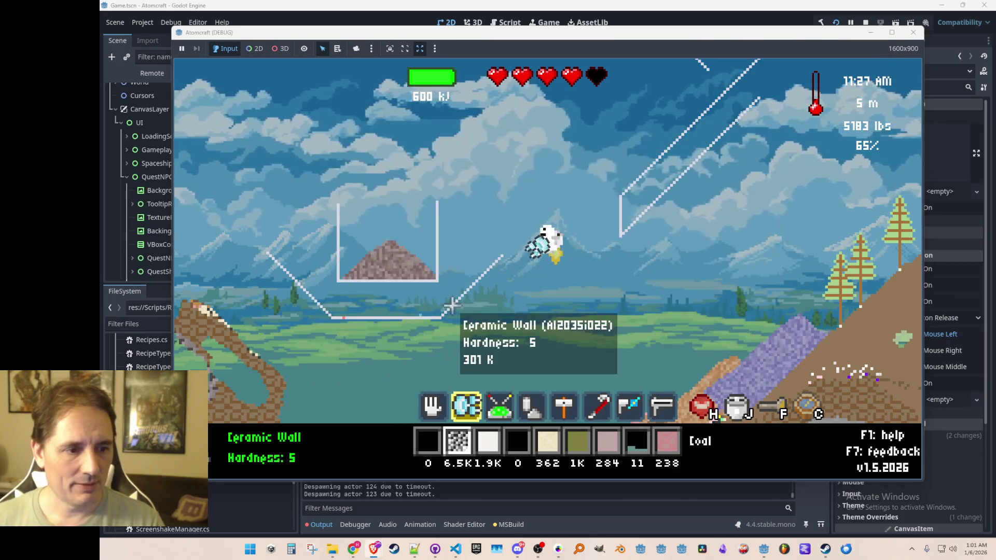
# Drop a blob of coal into the basin and set it alight.
pyautogui.press('Left')
pyautogui.rightClick(385, 328)
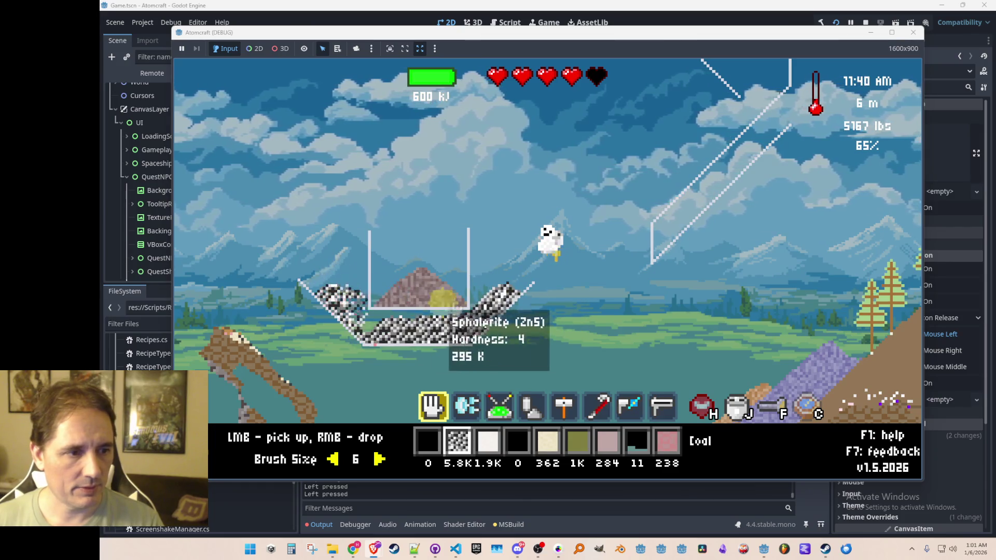
pyautogui.press('Right')
pyautogui.press('Right')
pyautogui.press('Right')
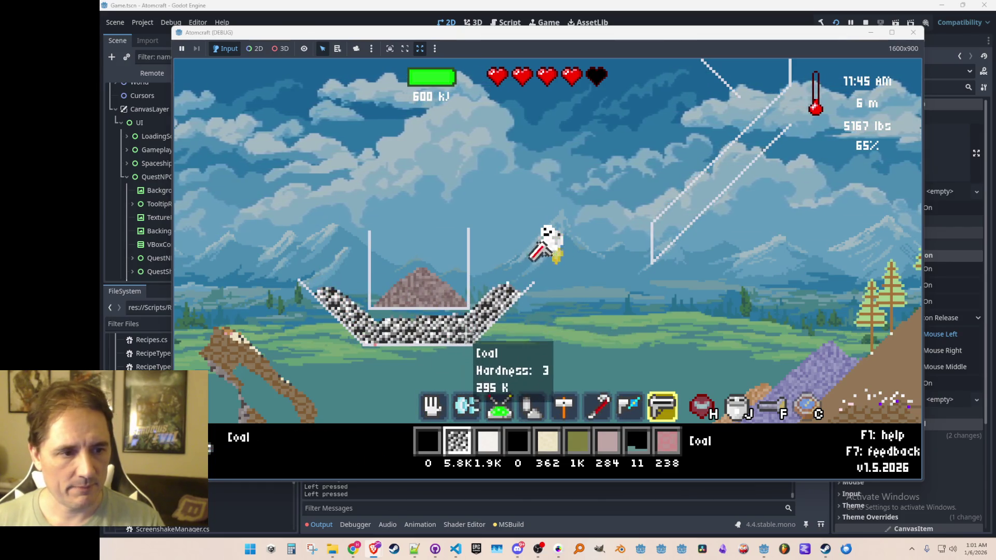
pyautogui.click(472, 340)
# Drop more burning coal at the basin's edge and heat it until red-hot.
pyautogui.press('Right')
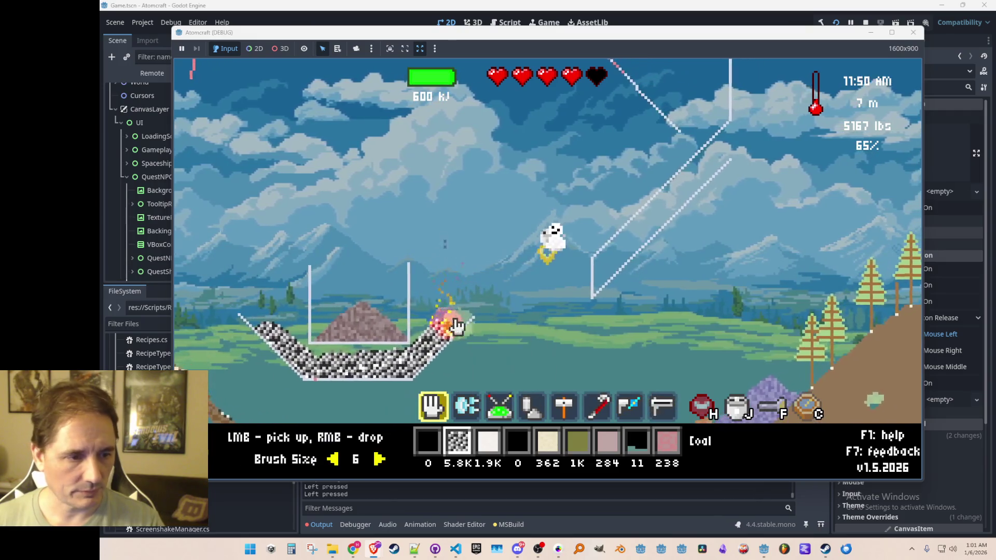
pyautogui.rightClick(457, 325)
pyautogui.scroll(2, 372, 300)
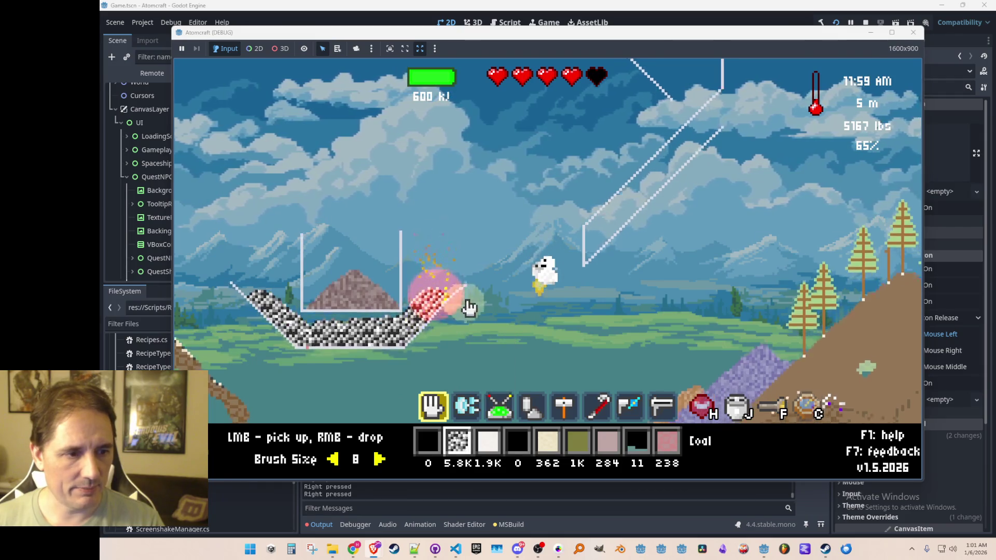
pyautogui.press('Right')
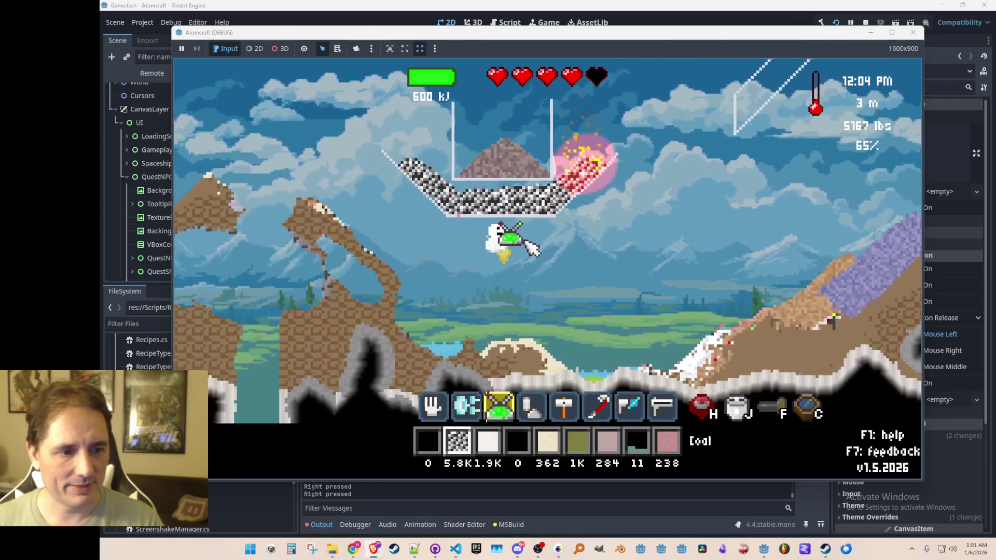
pyautogui.moveTo(558, 224); pyautogui.dragTo(560, 231)
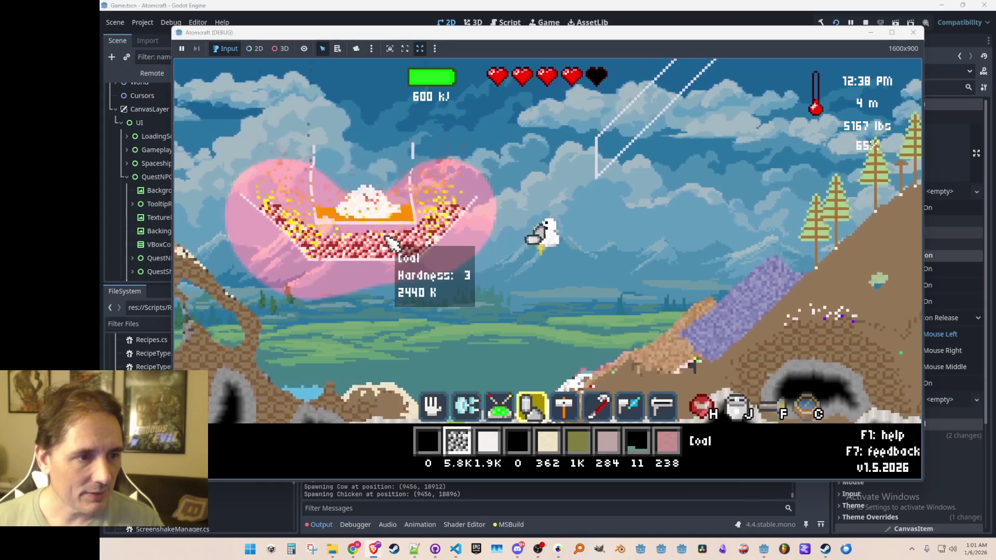
# Switch back to the hand tool and collect the smelted zinc from the basin.
pyautogui.press('5')
pyautogui.press('3')
pyautogui.press('1')
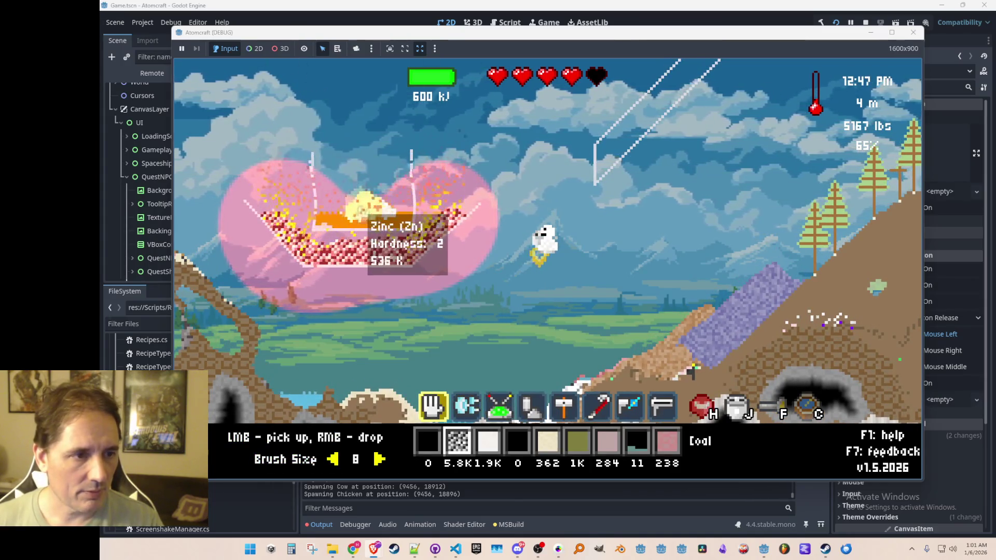
pyautogui.moveTo(353, 222)
pyautogui.mouseDown()
pyautogui.moveTo(381, 223)
pyautogui.moveTo(324, 233)
pyautogui.mouseUp()
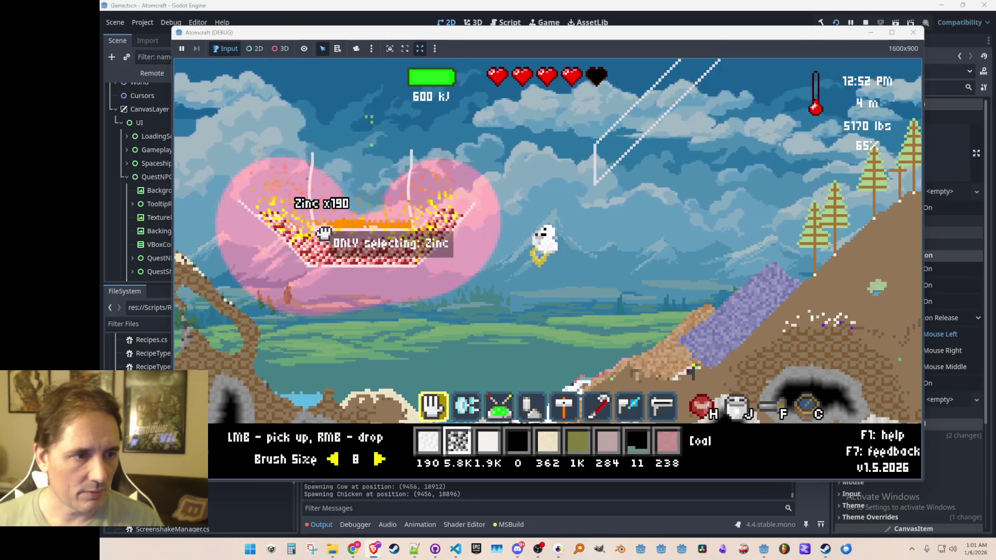
pyautogui.moveTo(479, 234); pyautogui.dragTo(457, 220)
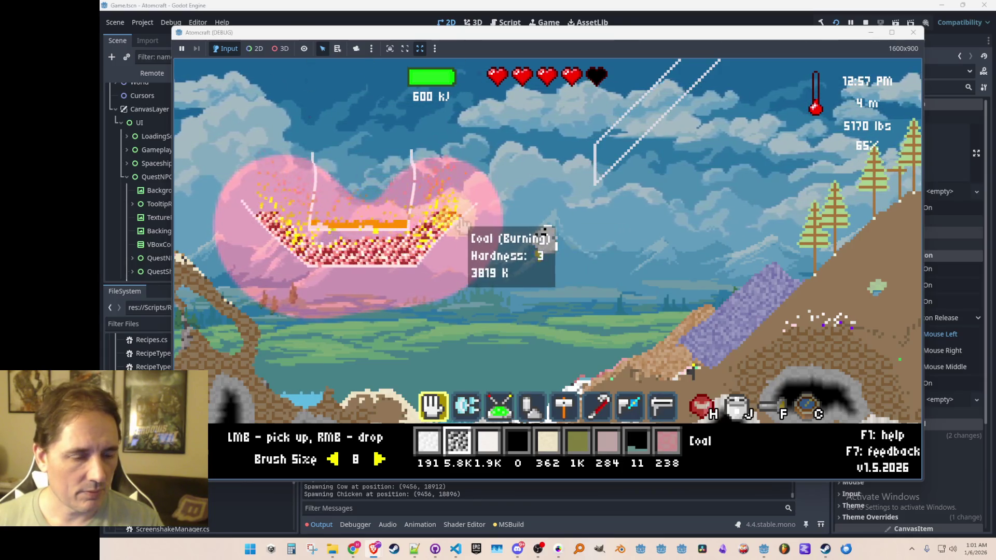
# Empty all the cuprite powder into the furnace.
pyautogui.rightClick(369, 134)
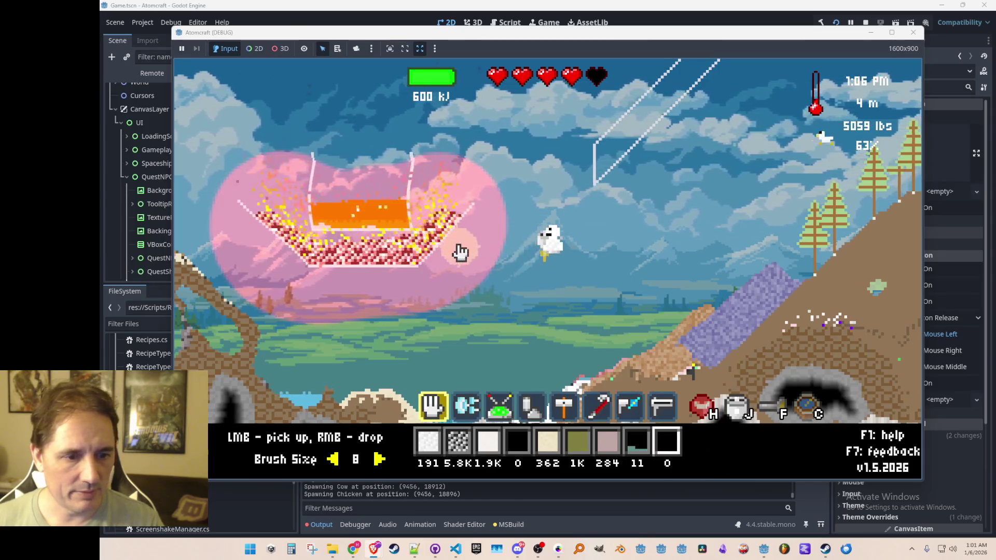
pyautogui.scroll(3, 451, 249)
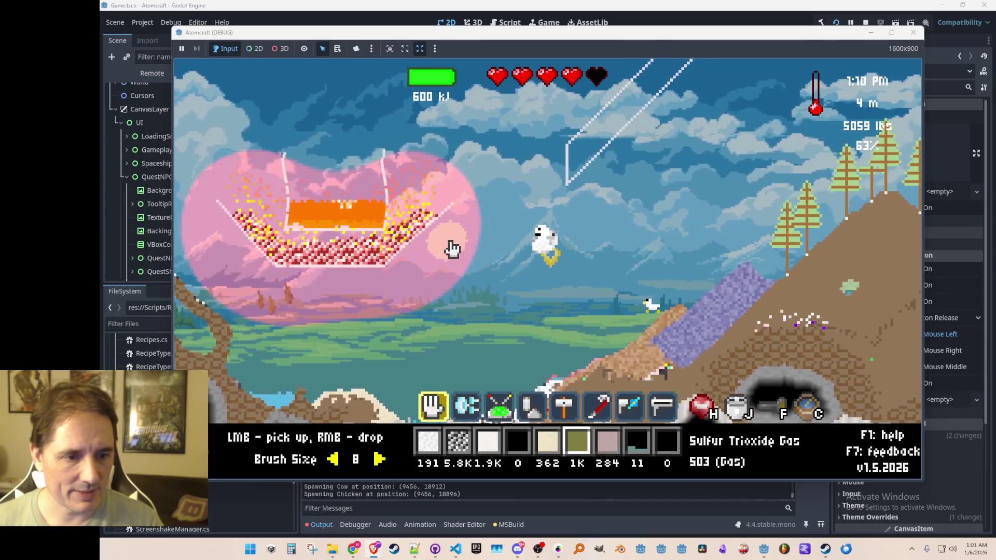
pyautogui.scroll(3, 451, 249)
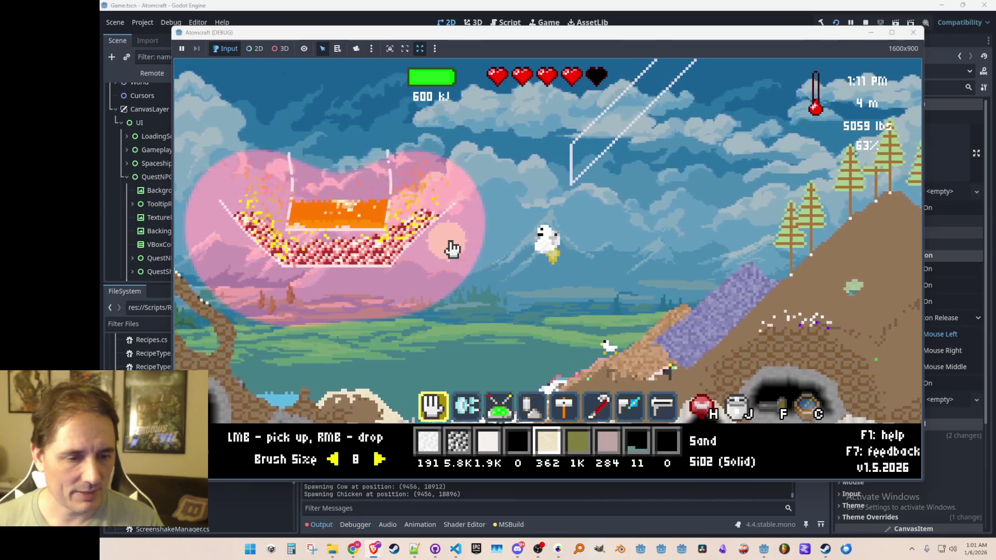
pyautogui.scroll(1, 451, 249)
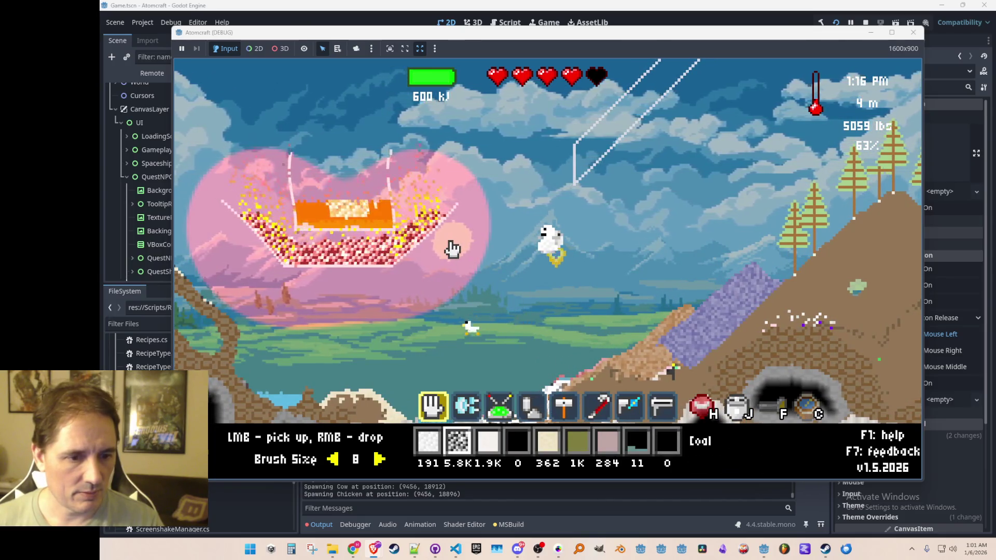
pyautogui.scroll(-1, 451, 249)
pyautogui.scroll(2, 451, 249)
pyautogui.scroll(-3, 447, 249)
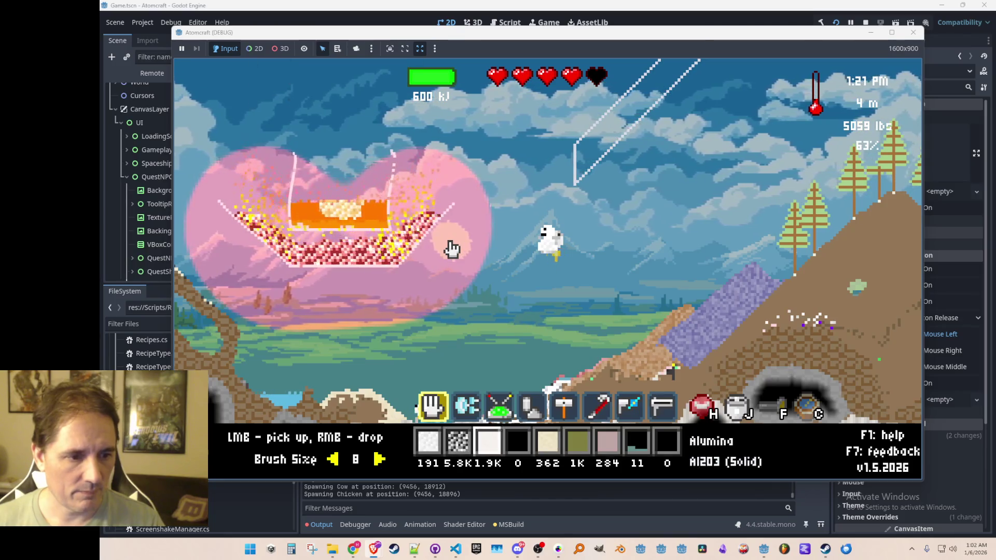
# Make Pentlandite Powder the active material and scoop the smelted copper out of the basin.
pyautogui.press('i')
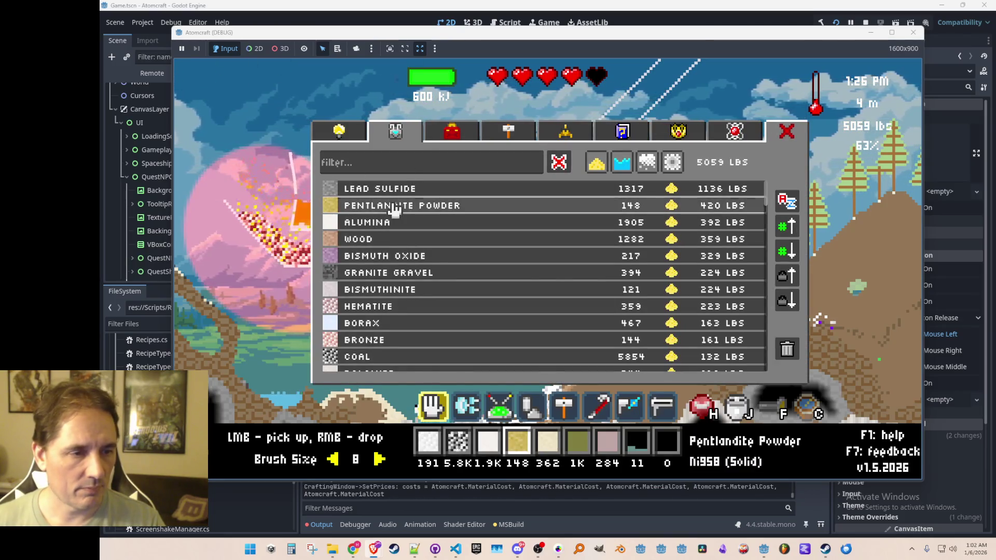
pyautogui.click(396, 204)
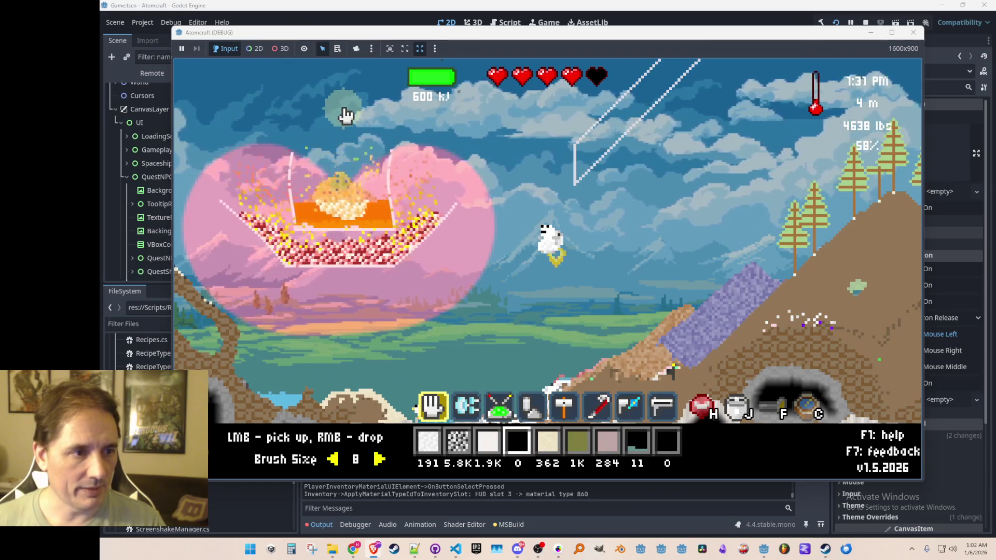
pyautogui.moveTo(364, 217)
pyautogui.mouseDown()
pyautogui.moveTo(330, 231)
pyautogui.moveTo(301, 223)
pyautogui.mouseUp()
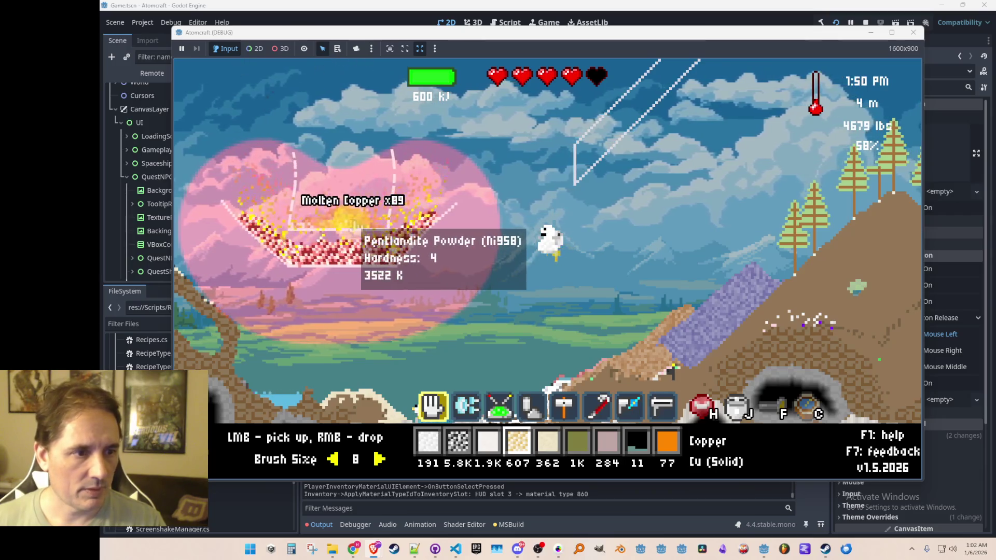
pyautogui.scroll(2, 347, 219)
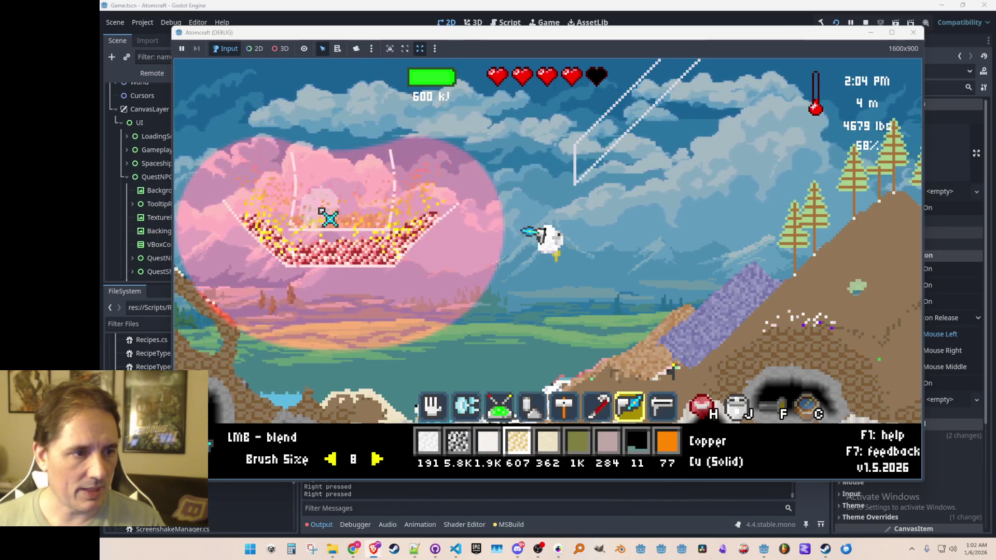
# Fly right and fire the laser at the hillside.
pyautogui.press('d')
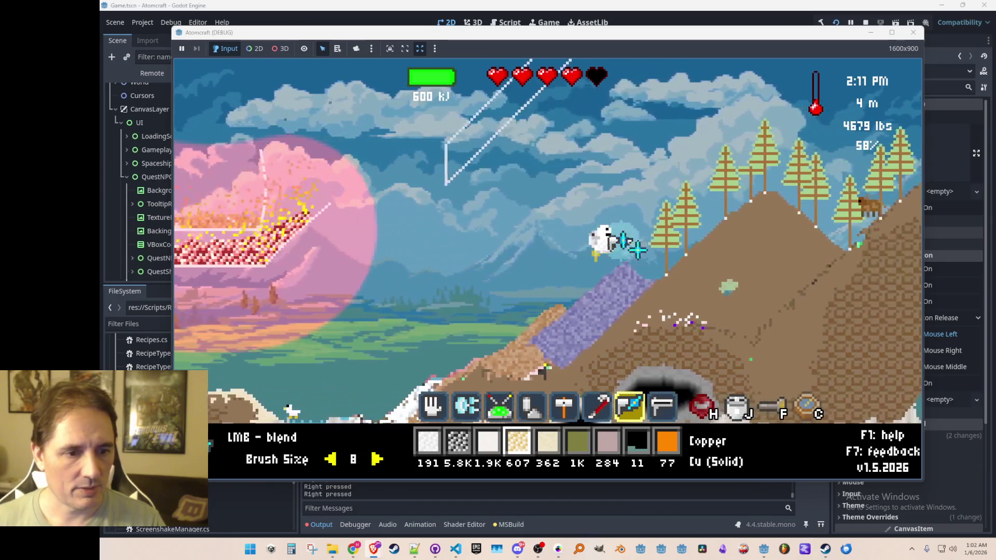
pyautogui.scroll(-1, 653, 238)
pyautogui.moveTo(669, 228)
pyautogui.mouseDown()
pyautogui.moveTo(689, 224)
pyautogui.moveTo(691, 277)
pyautogui.moveTo(648, 280)
pyautogui.moveTo(684, 291)
pyautogui.moveTo(632, 336)
pyautogui.moveTo(643, 334)
pyautogui.mouseUp()
# Gather sand and dirt from the burned hillside and drop the collected charcoal.
pyautogui.scroll(5, 653, 335)
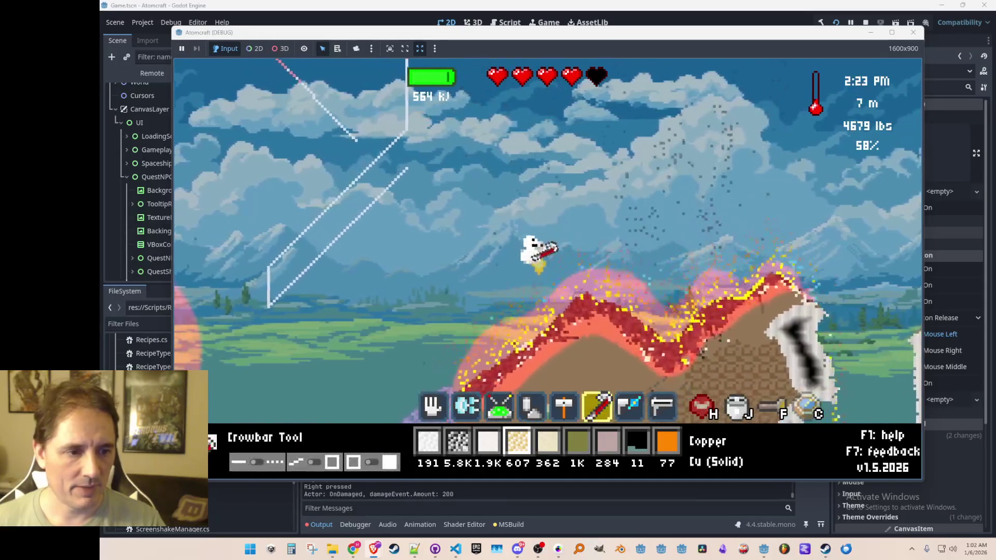
pyautogui.scroll(2, 753, 343)
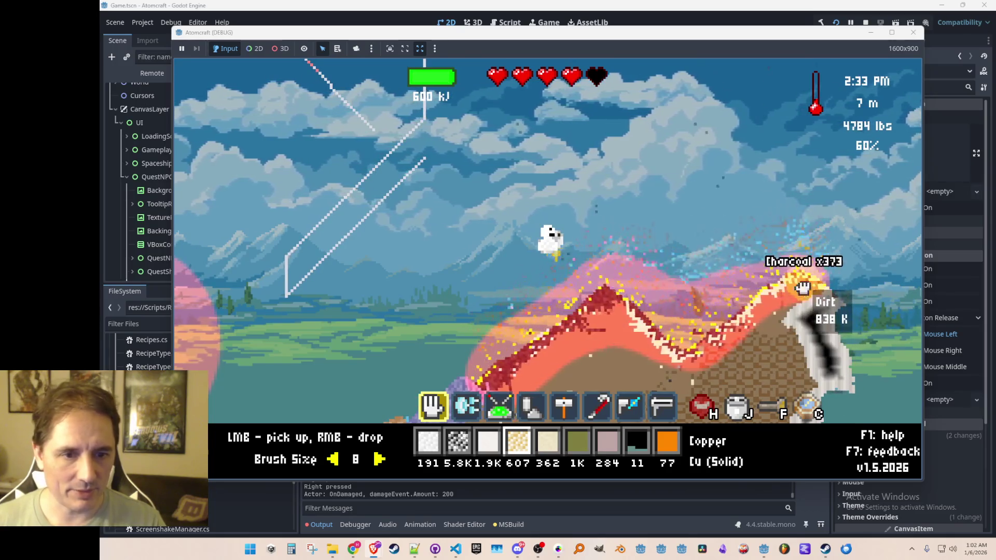
pyautogui.moveTo(620, 295)
pyautogui.mouseDown()
pyautogui.moveTo(555, 332)
pyautogui.moveTo(524, 373)
pyautogui.moveTo(711, 249)
pyautogui.moveTo(652, 338)
pyautogui.mouseUp()
pyautogui.press('a')
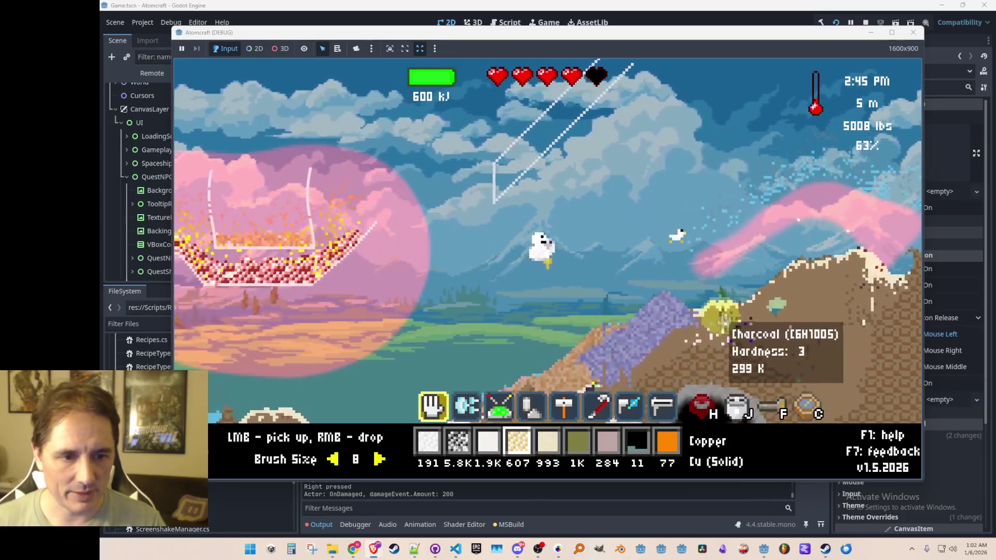
pyautogui.rightClick(723, 324)
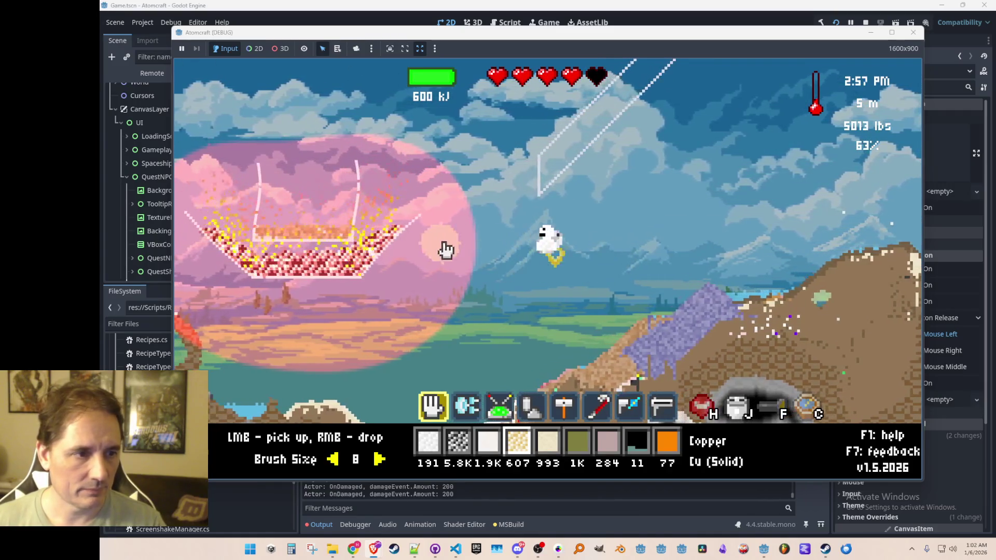
# Drop all the Carbon into the furnace and scoop the 122 nickel oxide out of the basin.
pyautogui.write('i')
pyautogui.write('car')
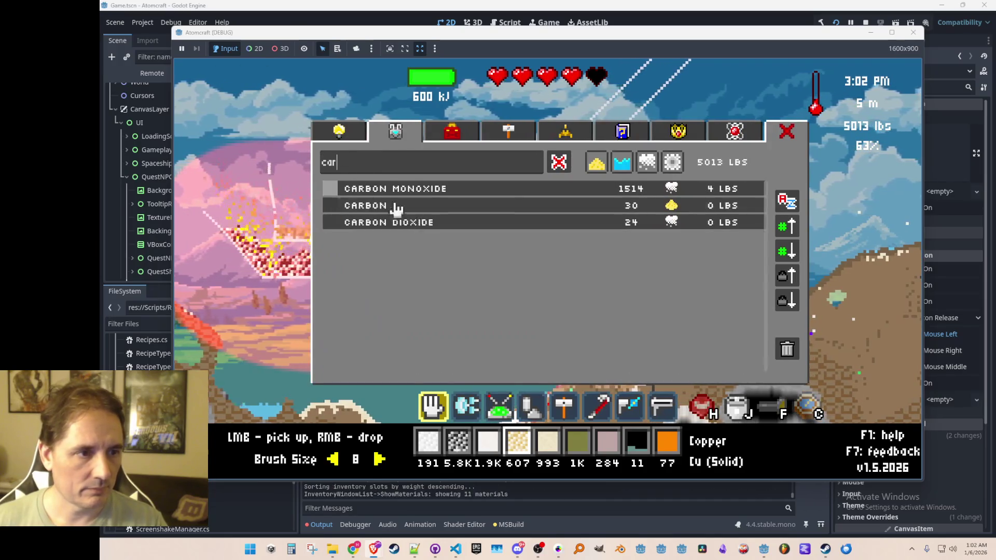
pyautogui.click(405, 213)
pyautogui.press('i')
pyautogui.rightClick(330, 108)
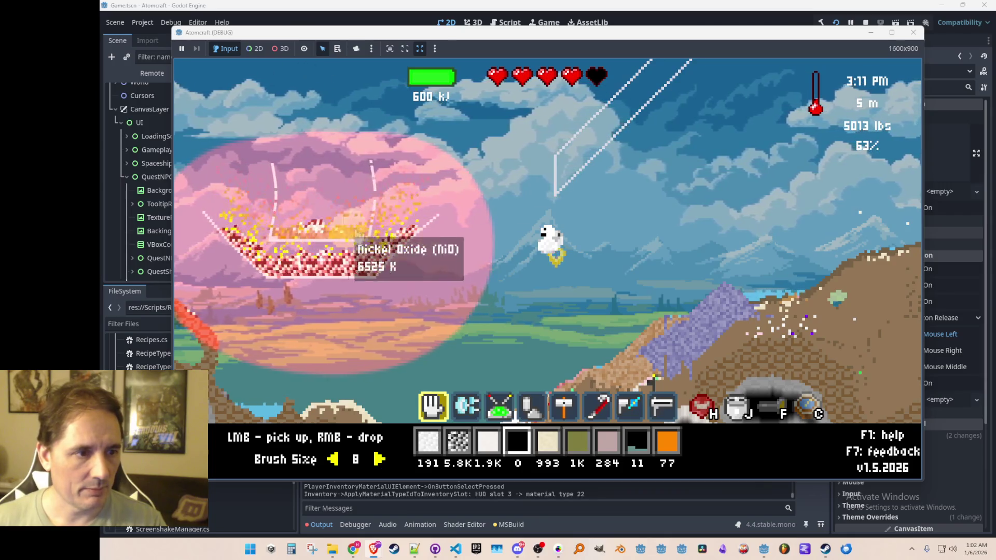
pyautogui.click(322, 238)
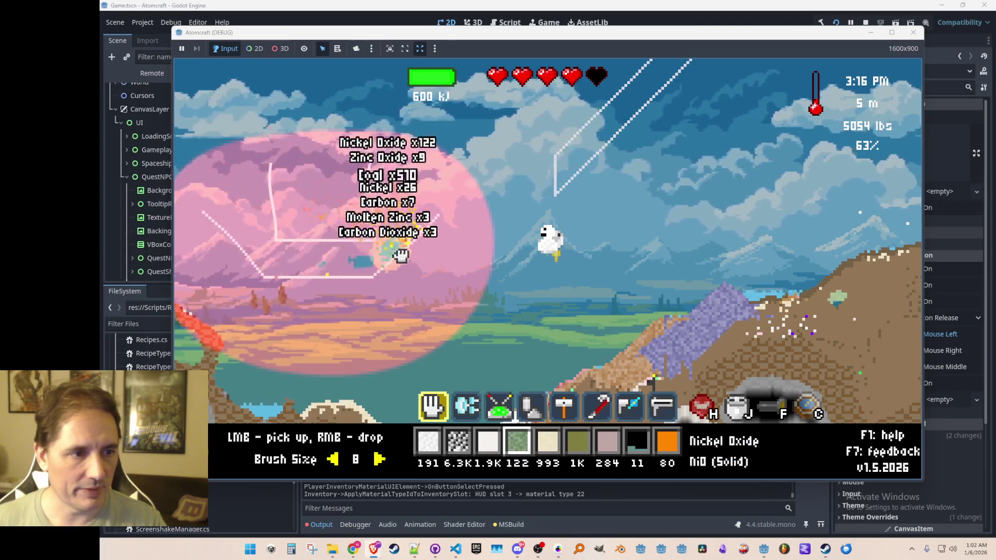
pyautogui.moveTo(594, 337)
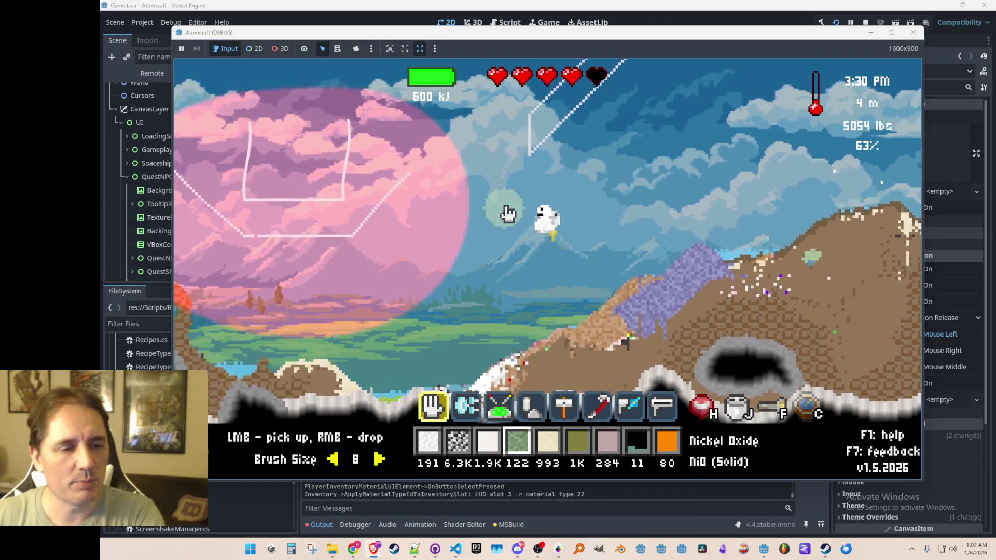
# Make Alumina the active material and bring up the shop's tools list.
pyautogui.press('5')
pyautogui.press('4')
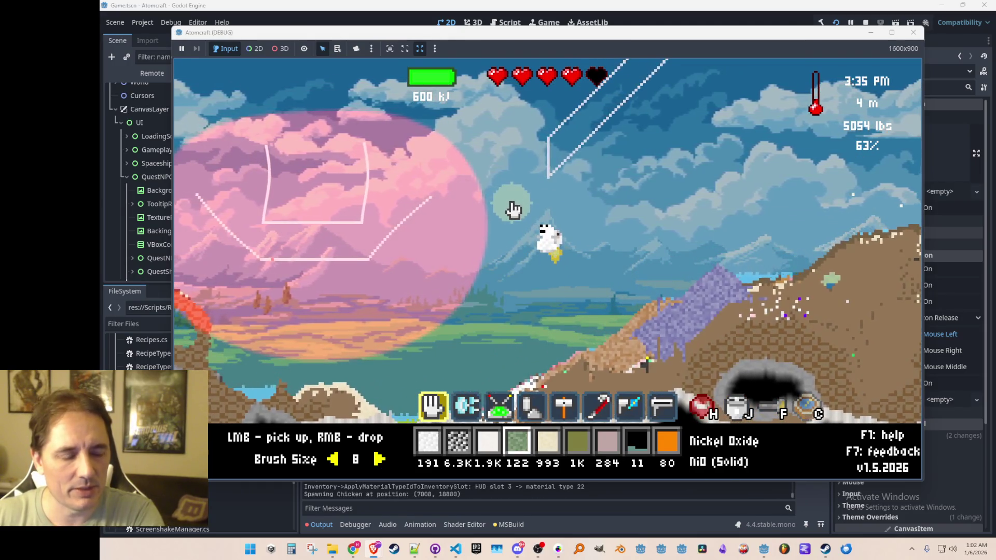
pyautogui.press('3')
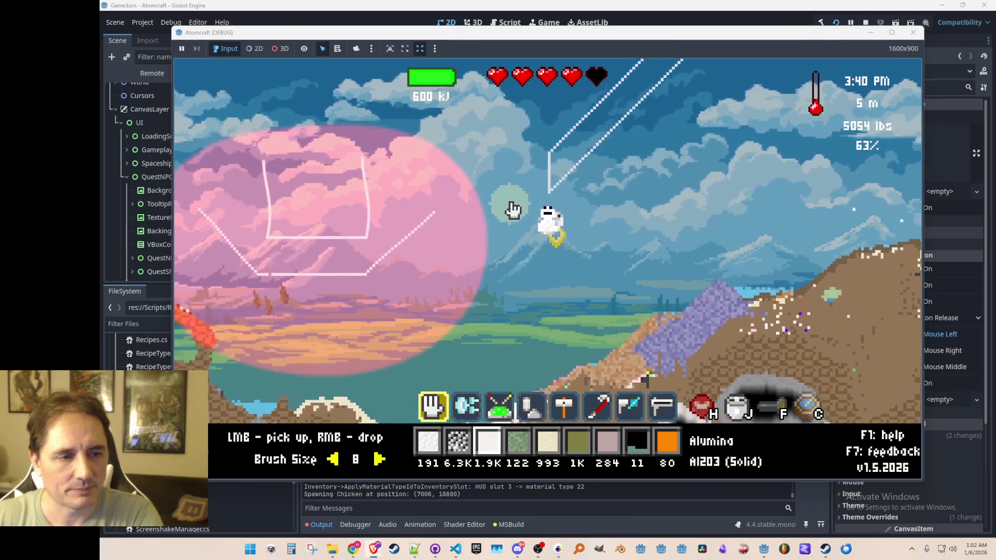
pyautogui.press('i')
pyautogui.click(339, 130)
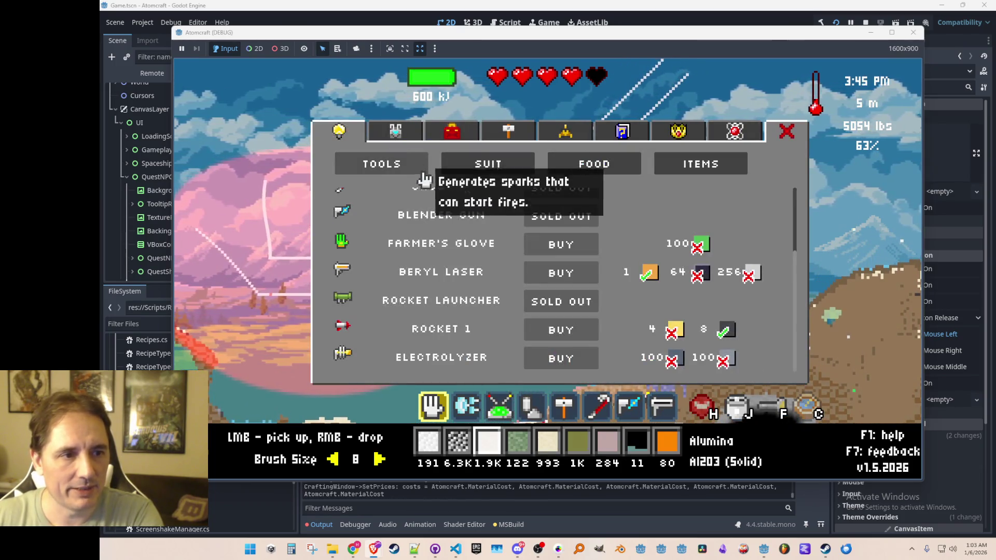
# Craft 64 blenders from the machine recipes.
pyautogui.click(452, 131)
pyautogui.click(508, 130)
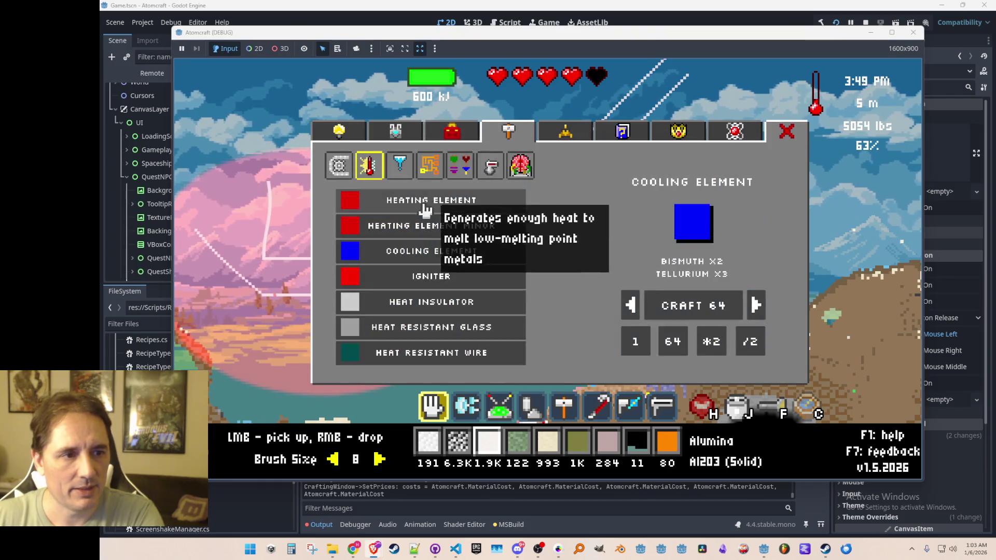
pyautogui.click(338, 165)
pyautogui.click(454, 276)
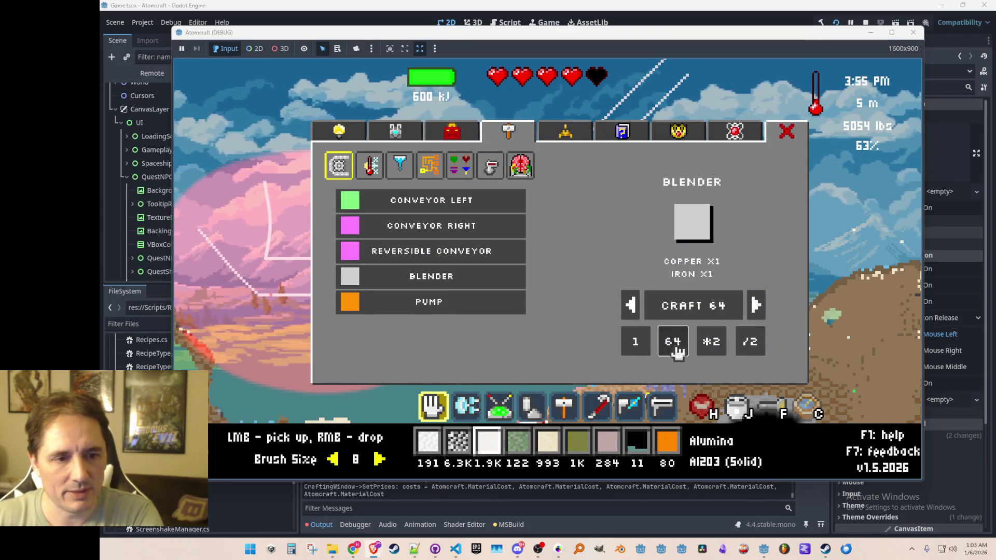
pyautogui.click(695, 311)
# Put the Blender on the hotbar via a 'blen' search and build a block of blenders in the basin.
pyautogui.press('Tab')
pyautogui.press('Tab')
pyautogui.click(396, 134)
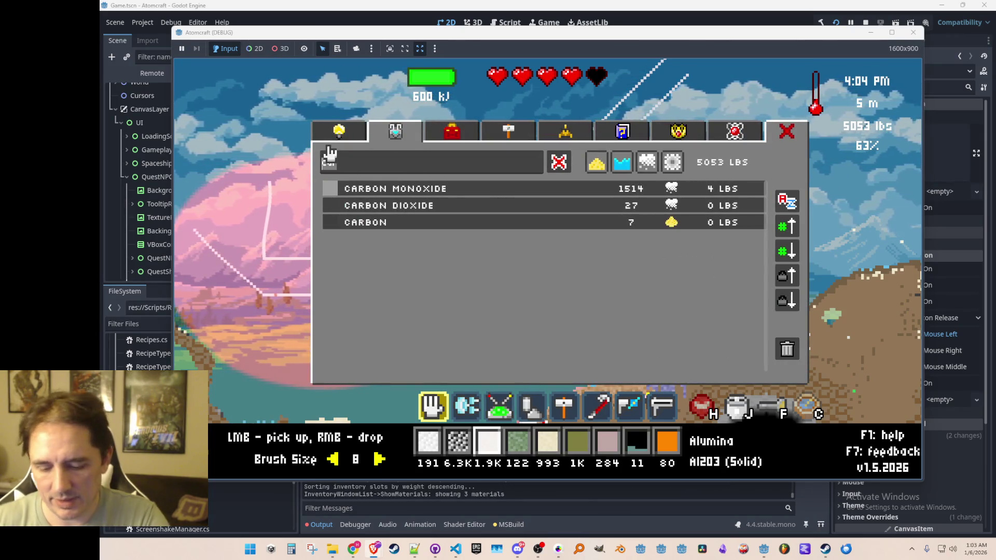
pyautogui.press('BackSpace')
pyautogui.press('BackSpace')
pyautogui.press('BackSpace')
pyautogui.write('blen')
pyautogui.click(393, 190)
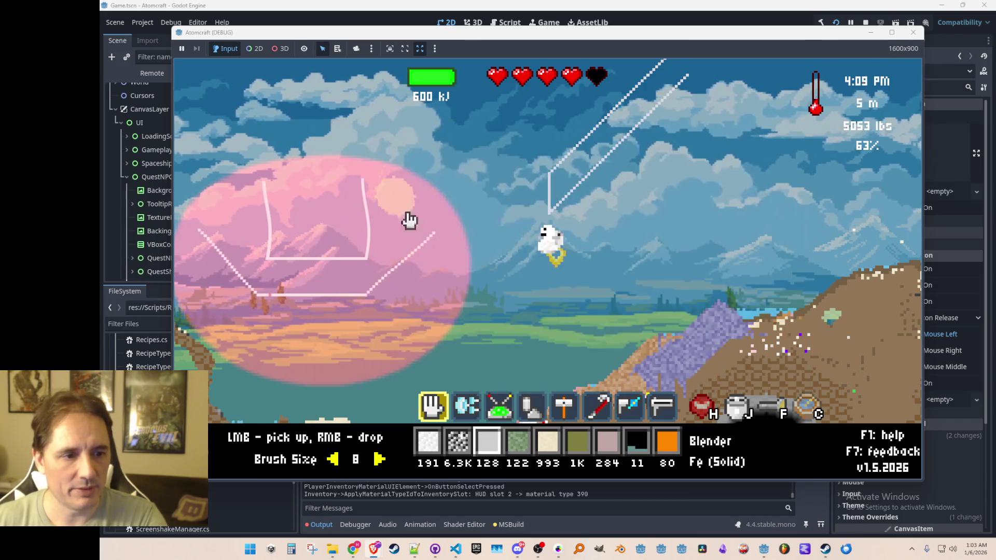
pyautogui.scroll(-4, 467, 289)
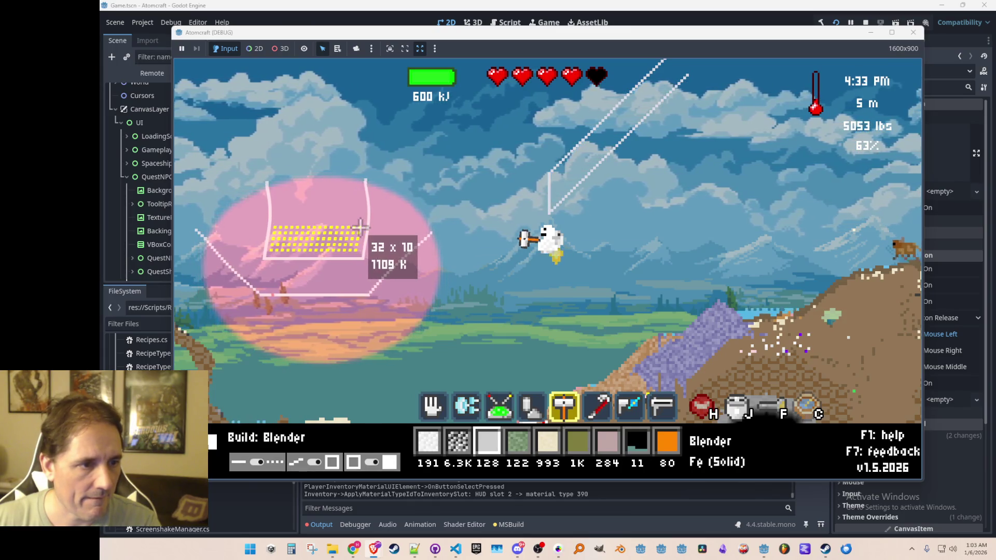
pyautogui.moveTo(363, 255); pyautogui.dragTo(272, 231)
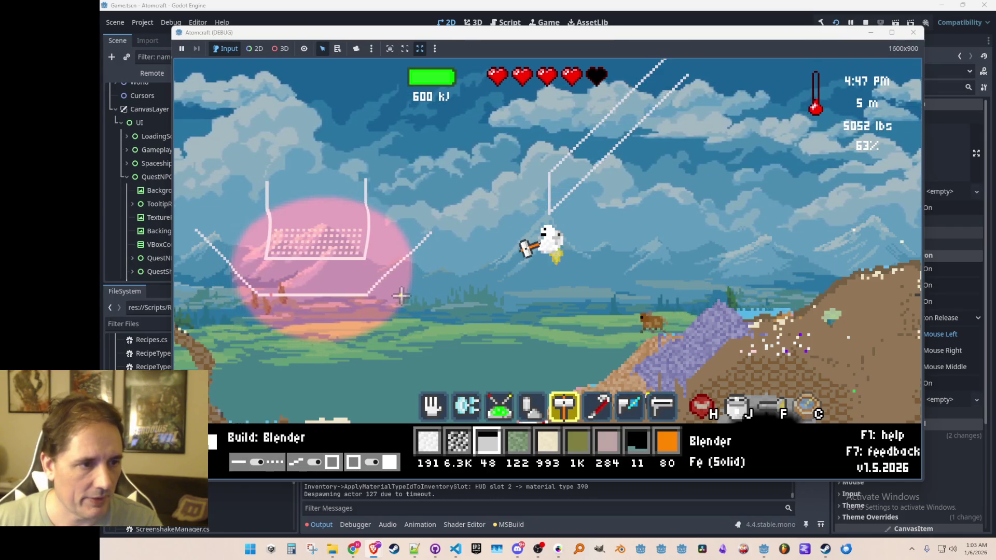
pyautogui.press('a')
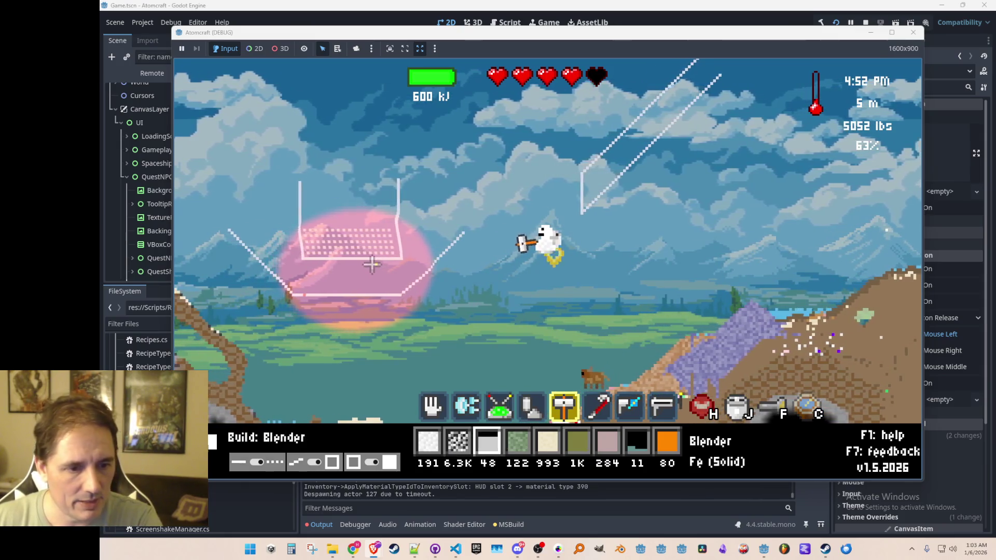
pyautogui.click(372, 265)
# Choose Charcoal via a 'coal' search, pour it into the basin with the hand tool, then recollect it.
pyautogui.write('coal')
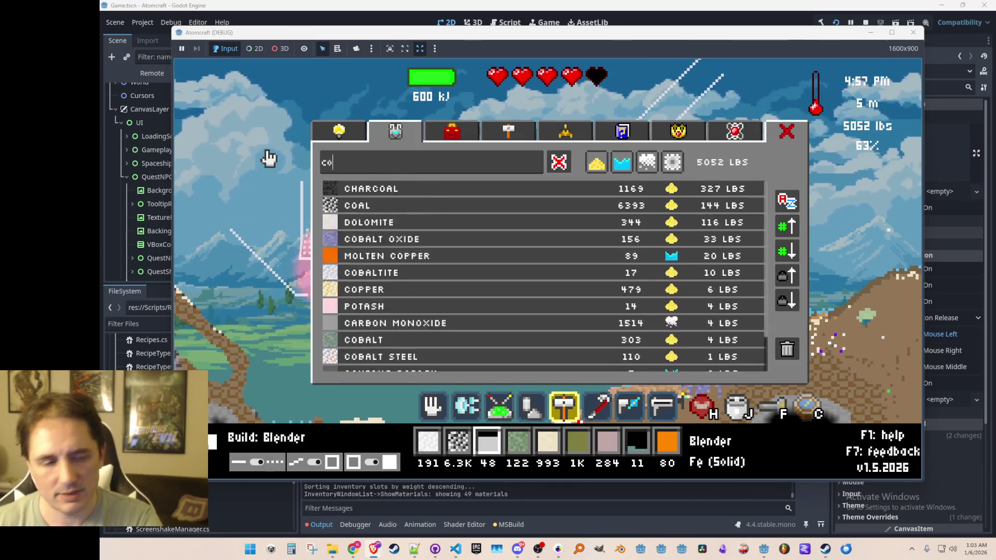
pyautogui.click(409, 189)
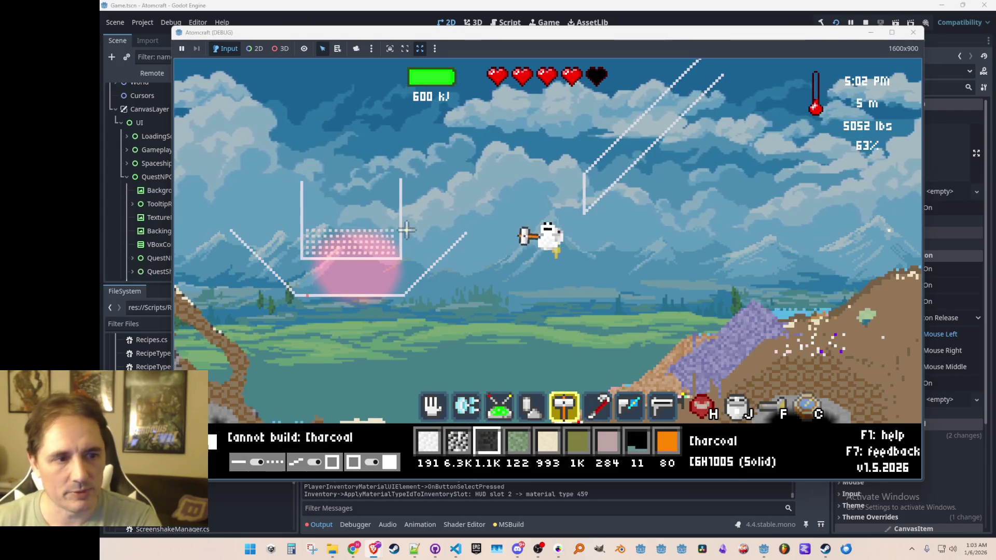
pyautogui.press('3')
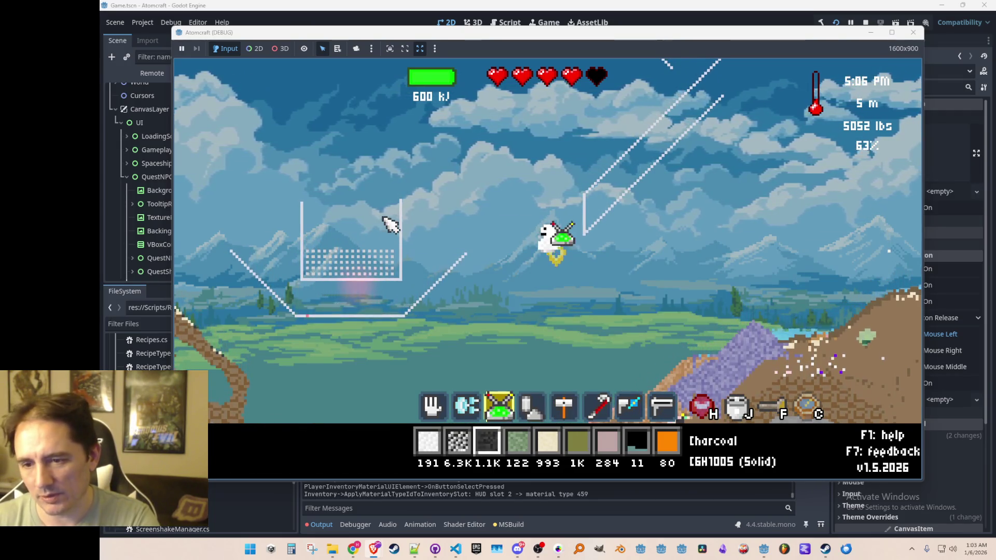
pyautogui.press('1')
pyautogui.rightClick(359, 152)
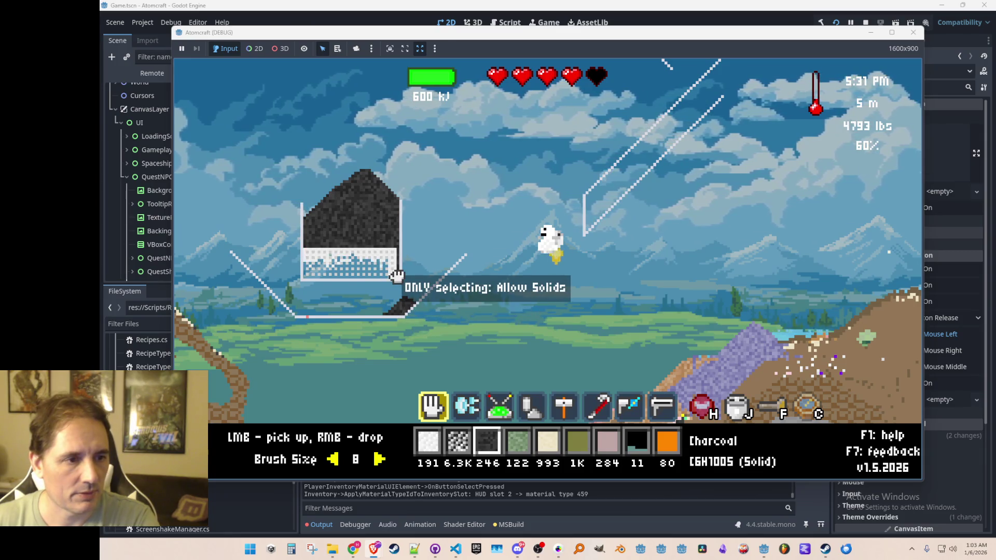
pyautogui.moveTo(392, 242)
pyautogui.mouseDown()
pyautogui.moveTo(322, 234)
pyautogui.moveTo(395, 218)
pyautogui.moveTo(412, 316)
pyautogui.moveTo(347, 266)
pyautogui.moveTo(390, 266)
pyautogui.mouseUp()
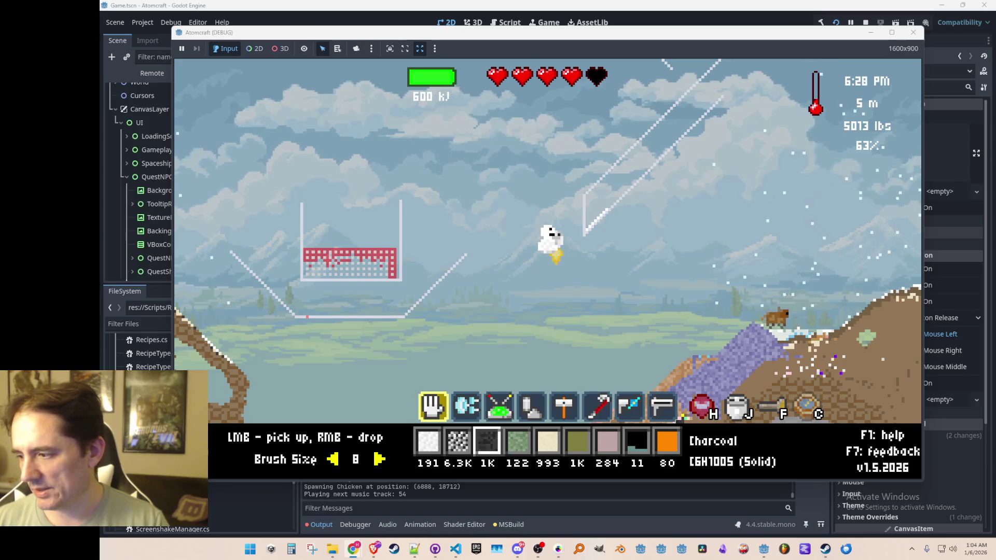
pyautogui.press('d')
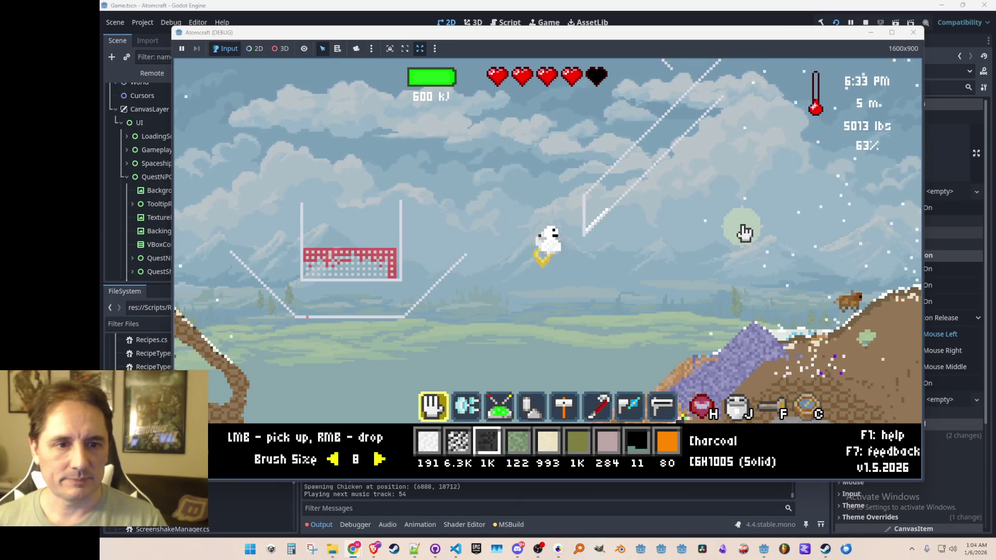
pyautogui.press('a')
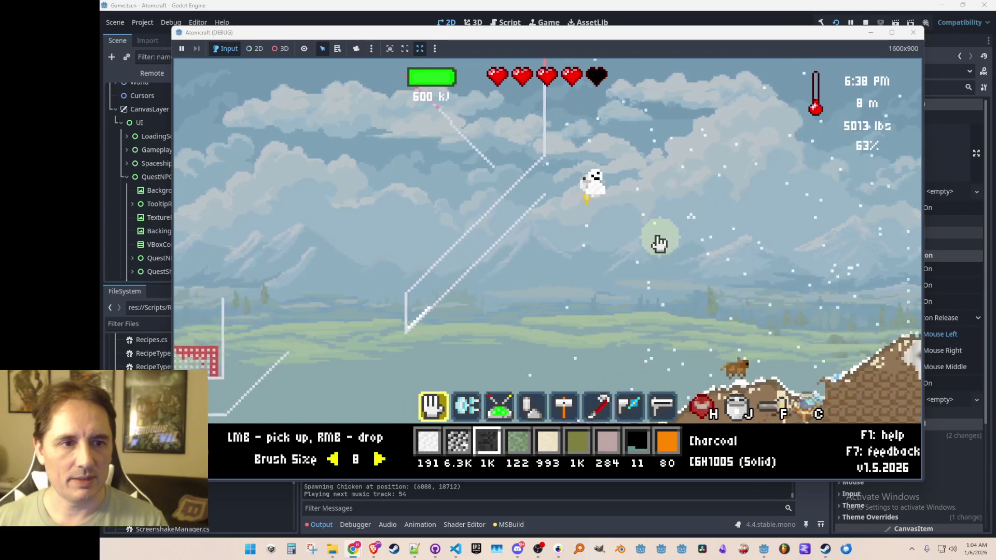
pyautogui.press('a')
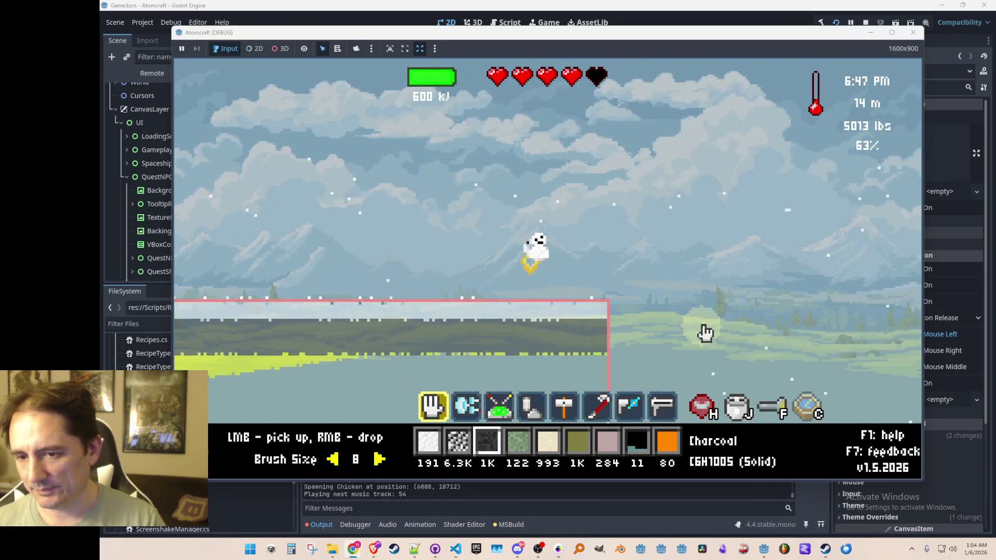
pyautogui.press('d')
pyautogui.press('d')
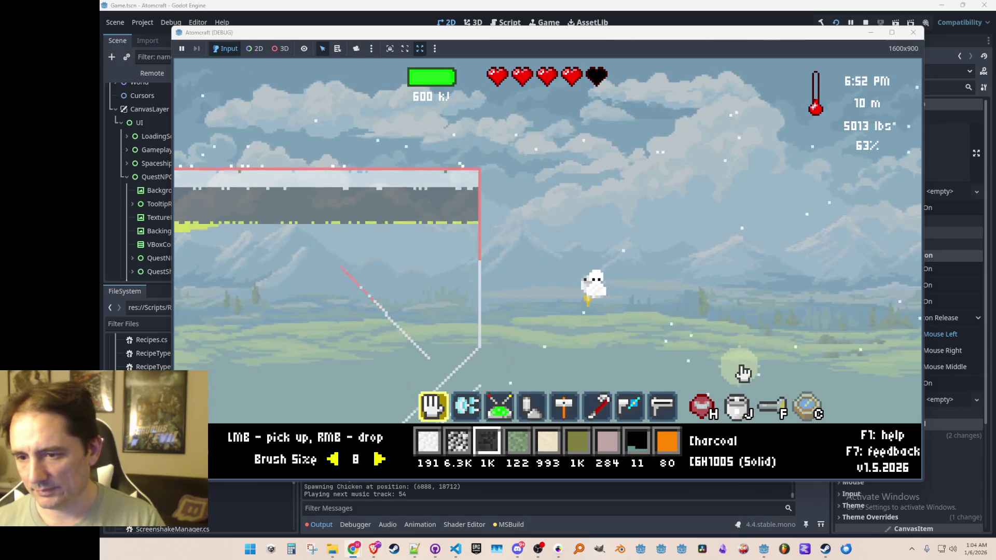
pyautogui.press('a')
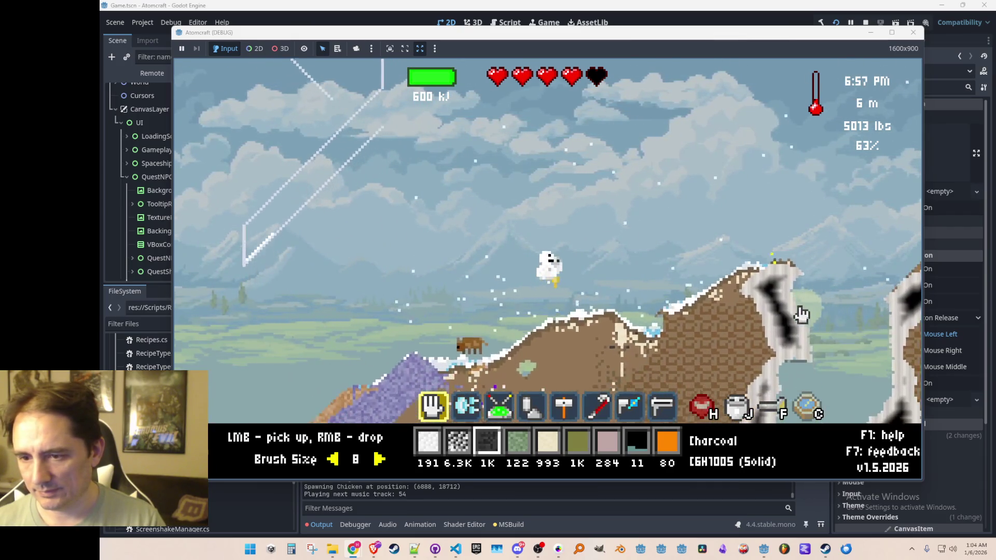
pyautogui.press('a')
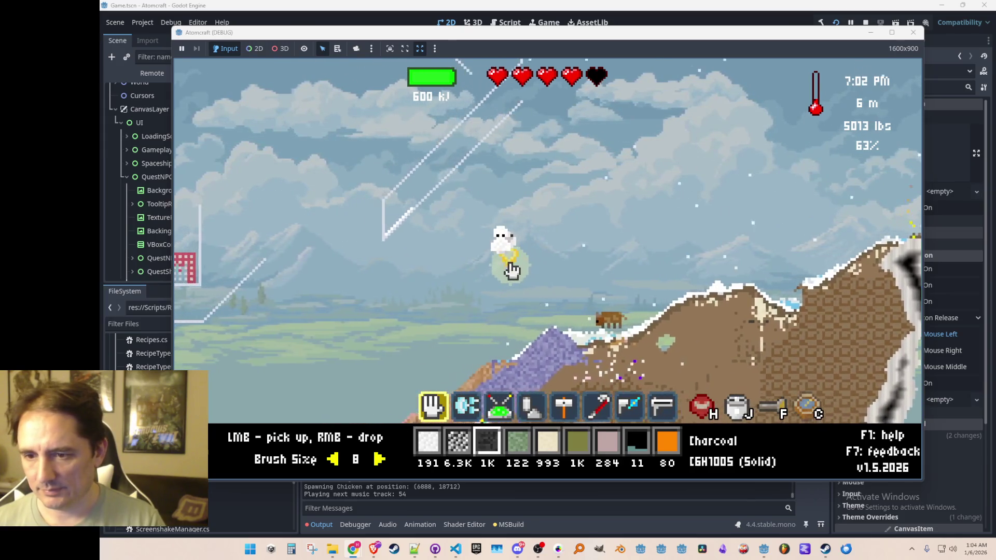
pyautogui.press('a')
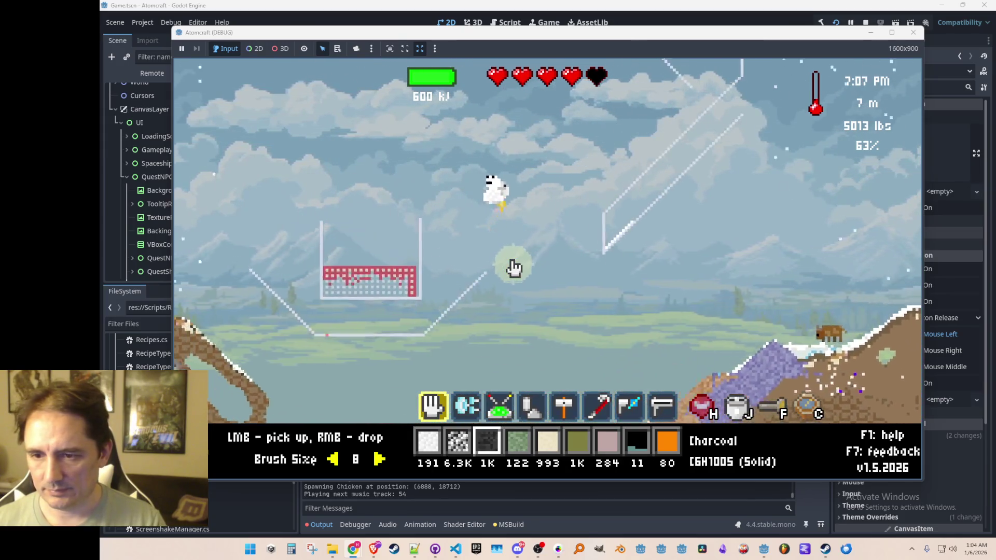
pyautogui.press('a')
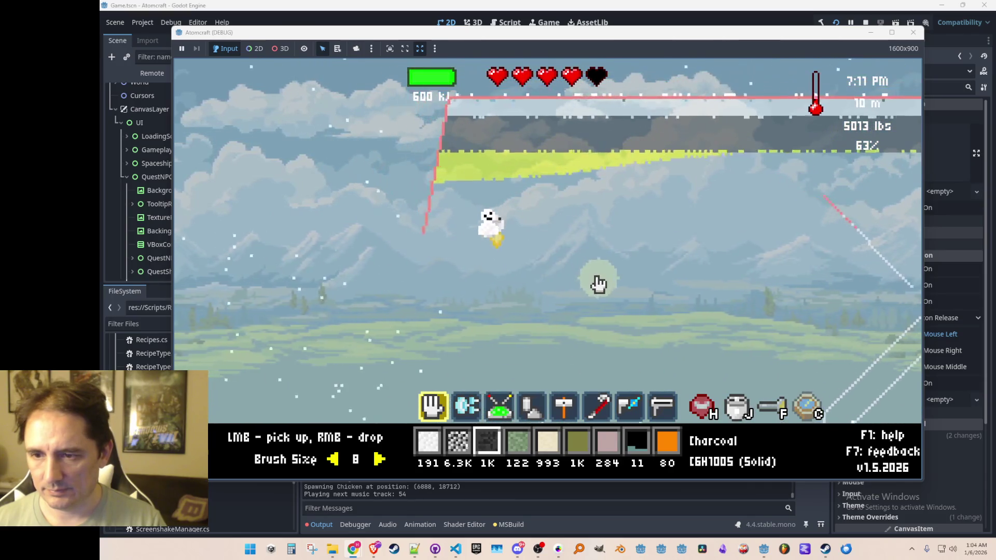
pyautogui.press('a')
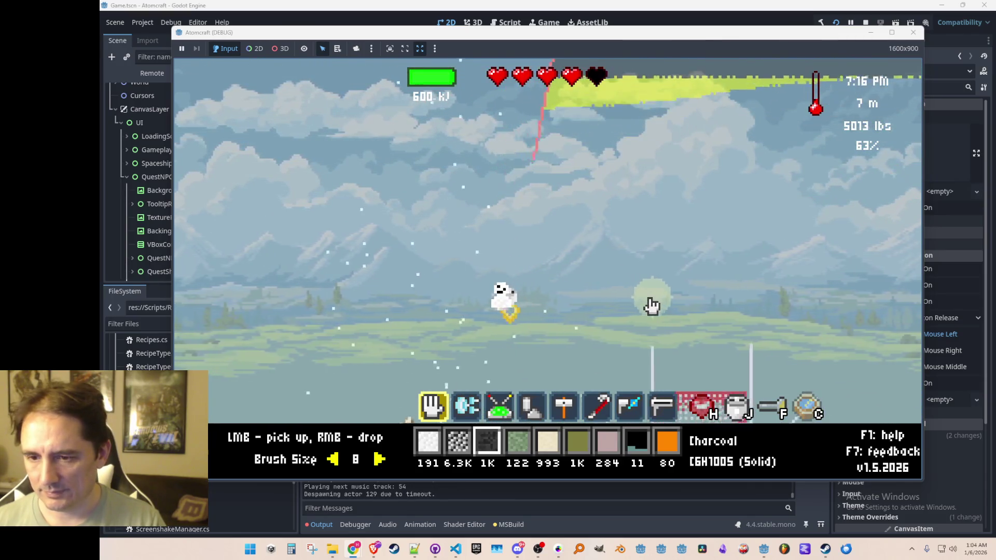
pyautogui.press('a')
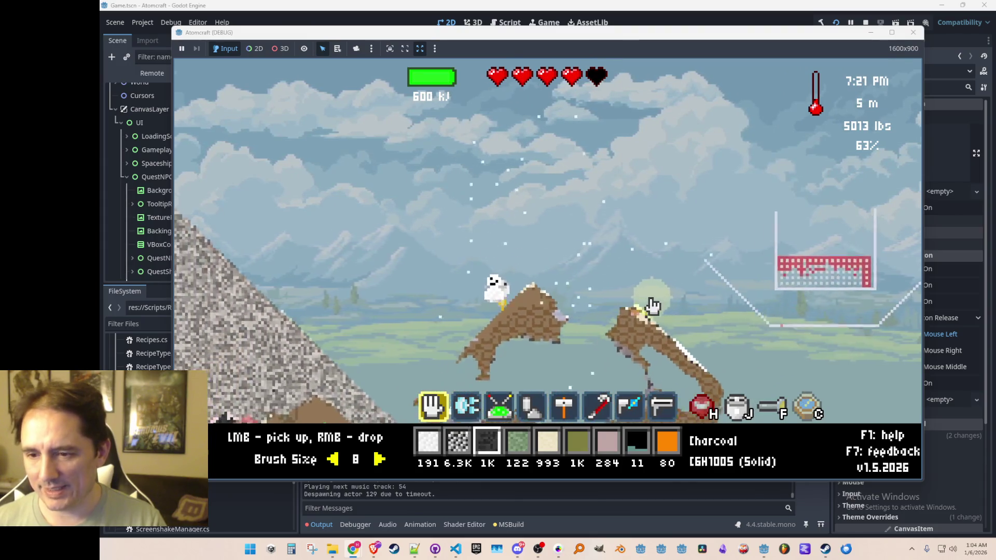
pyautogui.press('w')
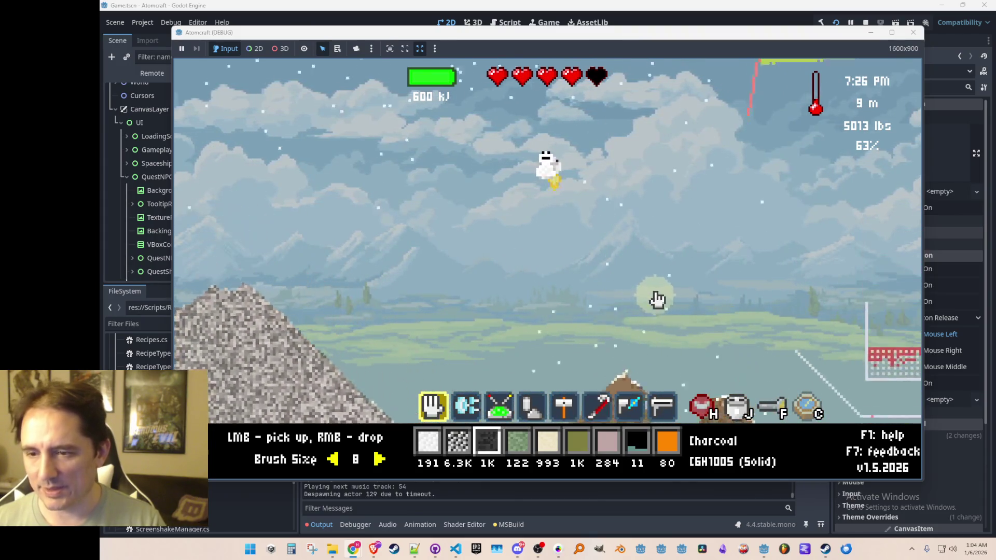
pyautogui.press('d')
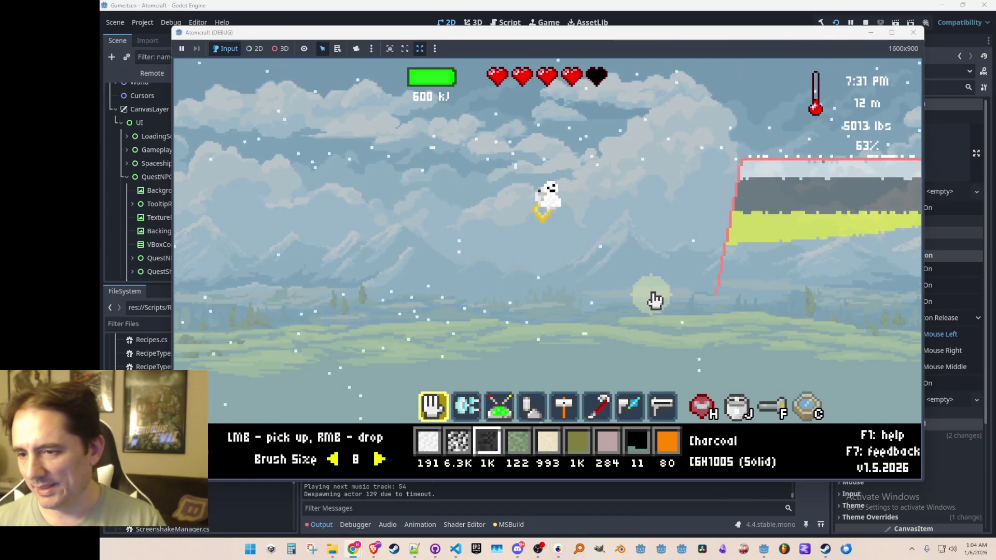
pyautogui.press('d')
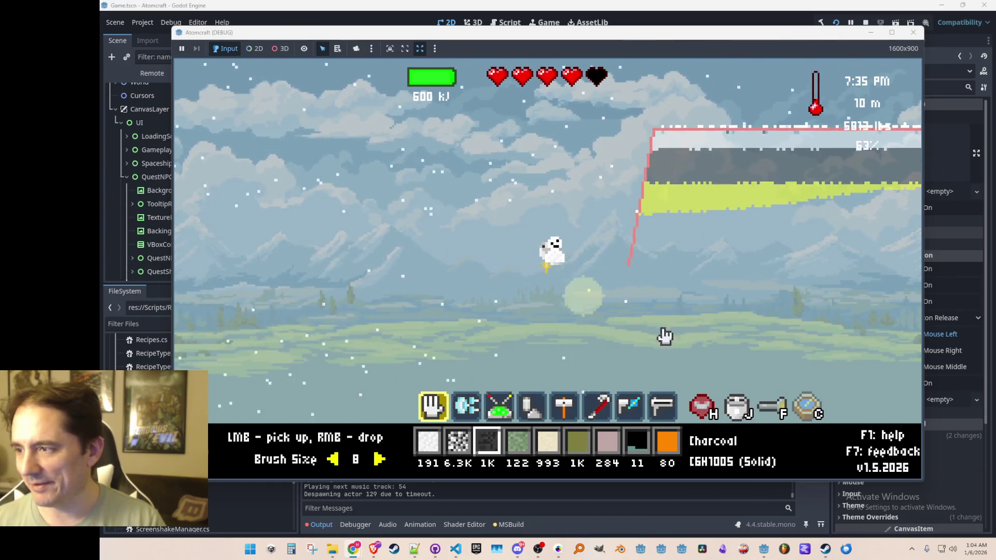
pyautogui.press('d')
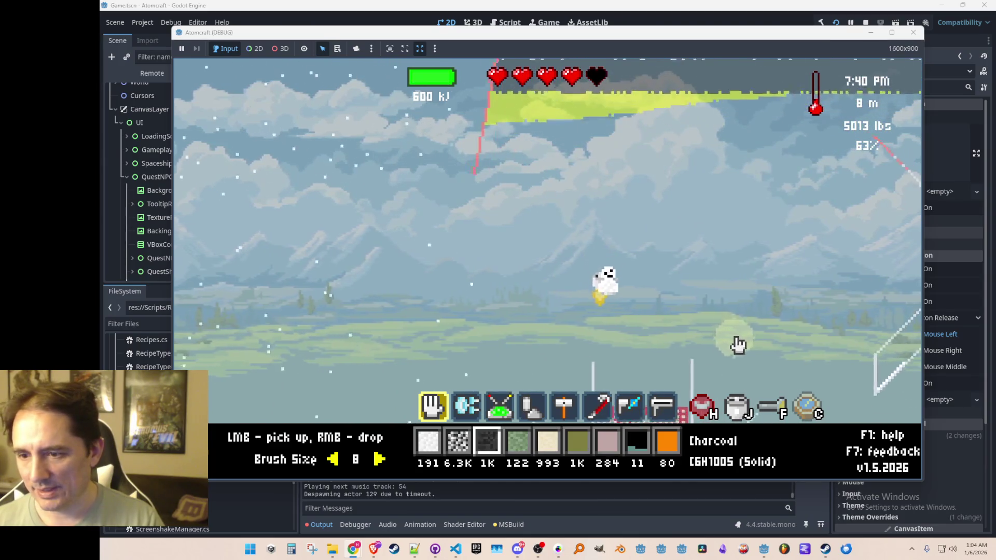
pyautogui.press('a')
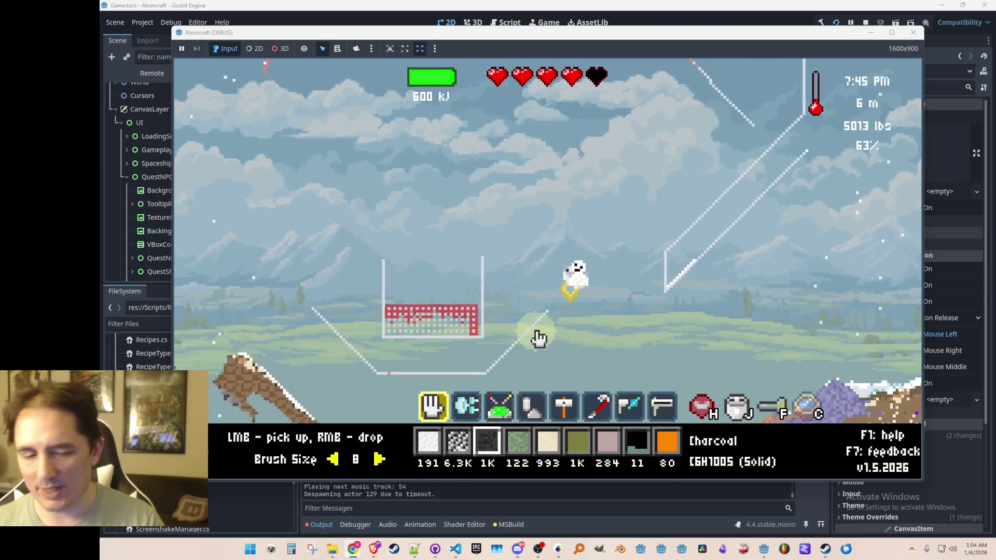
pyautogui.press('2')
pyautogui.moveTo(518, 311)
pyautogui.mouseDown()
pyautogui.moveTo(581, 295)
pyautogui.moveTo(585, 278)
pyautogui.mouseUp()
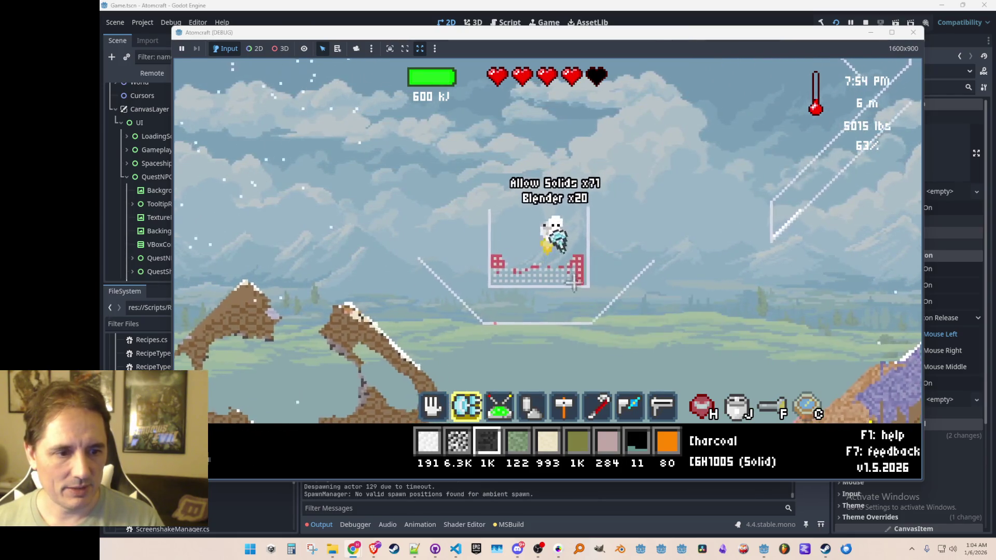
# Shatter the red and yellow Allow Solids blocks and sweep the basin debris into the inventory.
pyautogui.scroll(-4, 621, 274)
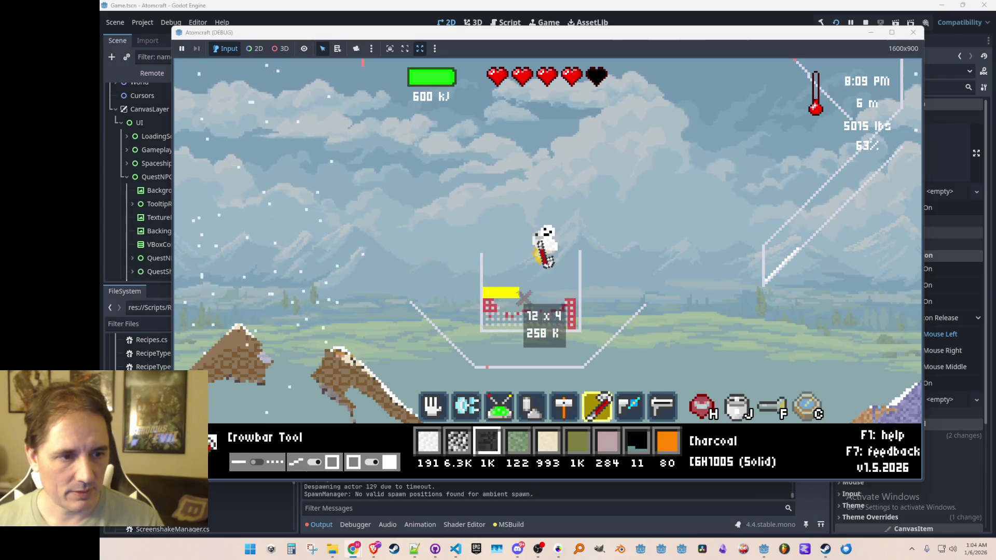
pyautogui.moveTo(564, 319); pyautogui.dragTo(574, 323)
pyautogui.click(574, 328)
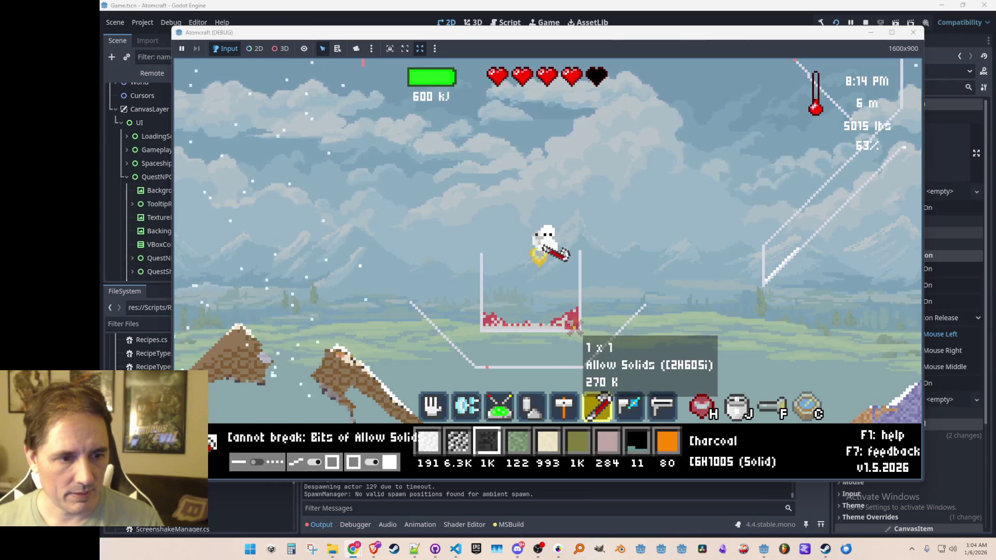
pyautogui.scroll(5, 571, 327)
pyautogui.moveTo(568, 325); pyautogui.dragTo(516, 331)
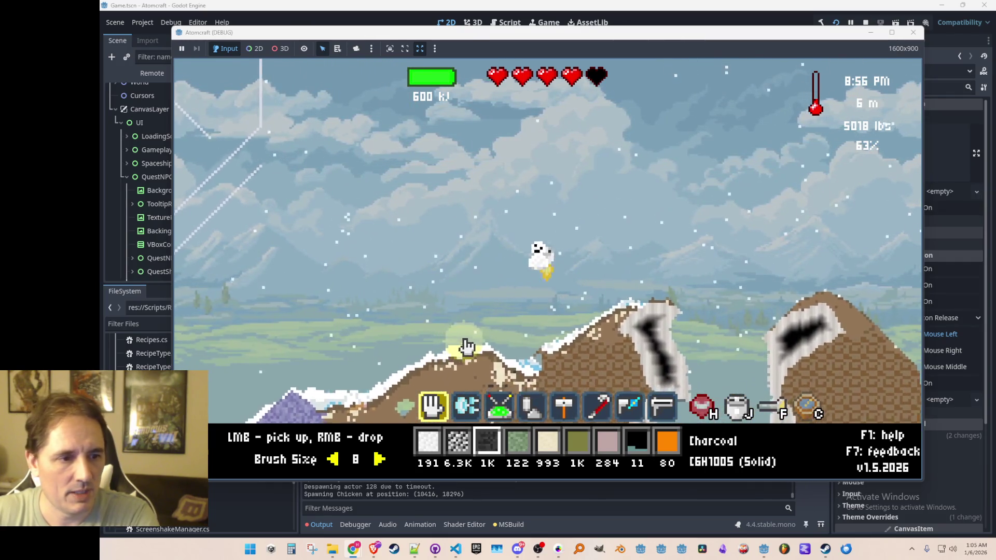
# Gather snow from the slopes, then fly left over the platform and up above the terrain.
pyautogui.moveTo(467, 343)
pyautogui.mouseDown()
pyautogui.moveTo(474, 338)
pyautogui.moveTo(389, 356)
pyautogui.moveTo(271, 410)
pyautogui.mouseUp()
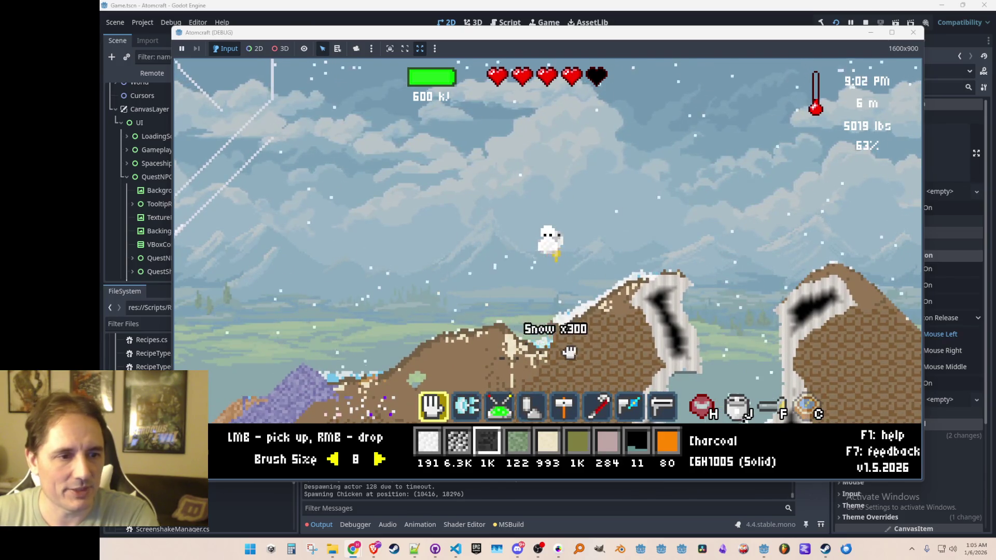
pyautogui.moveTo(623, 279); pyautogui.dragTo(607, 299)
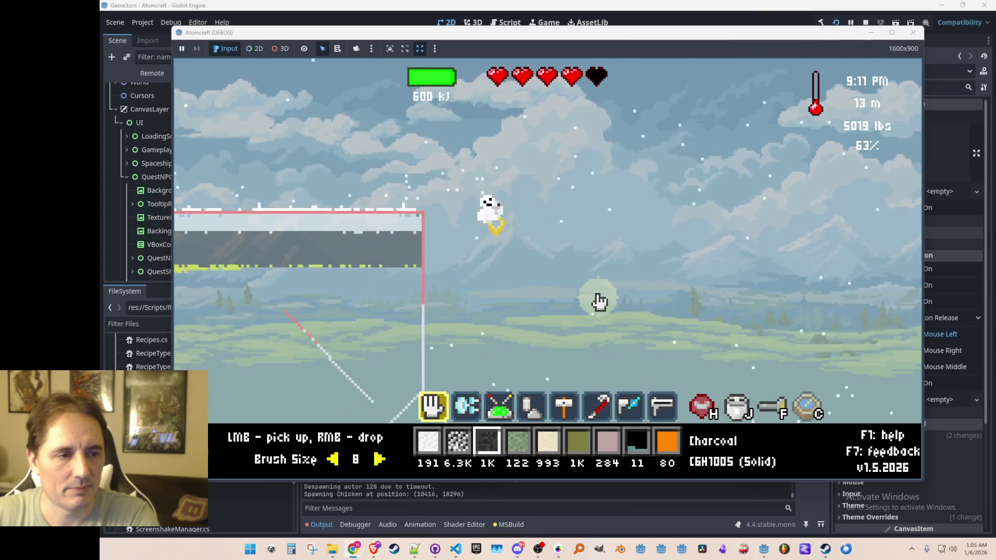
pyautogui.press('a')
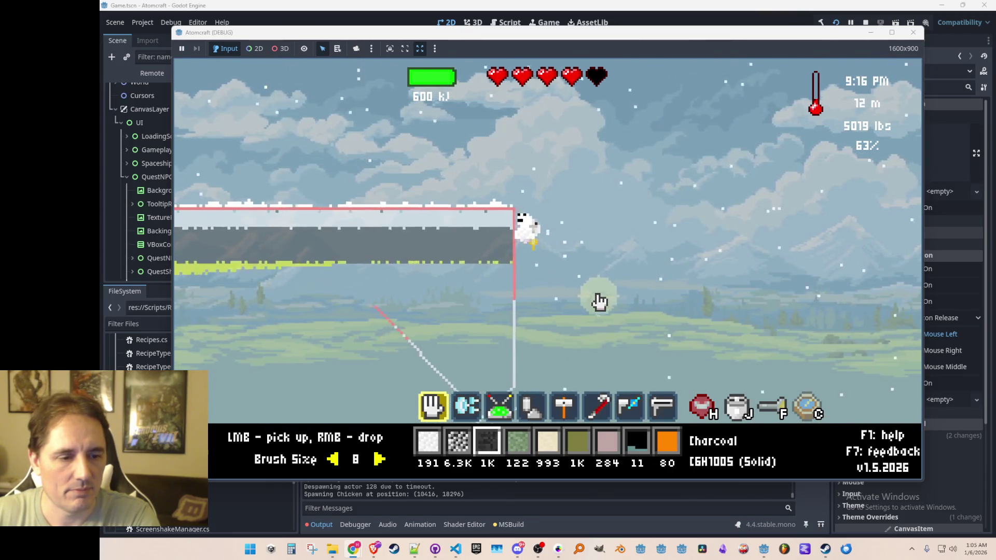
pyautogui.press('w')
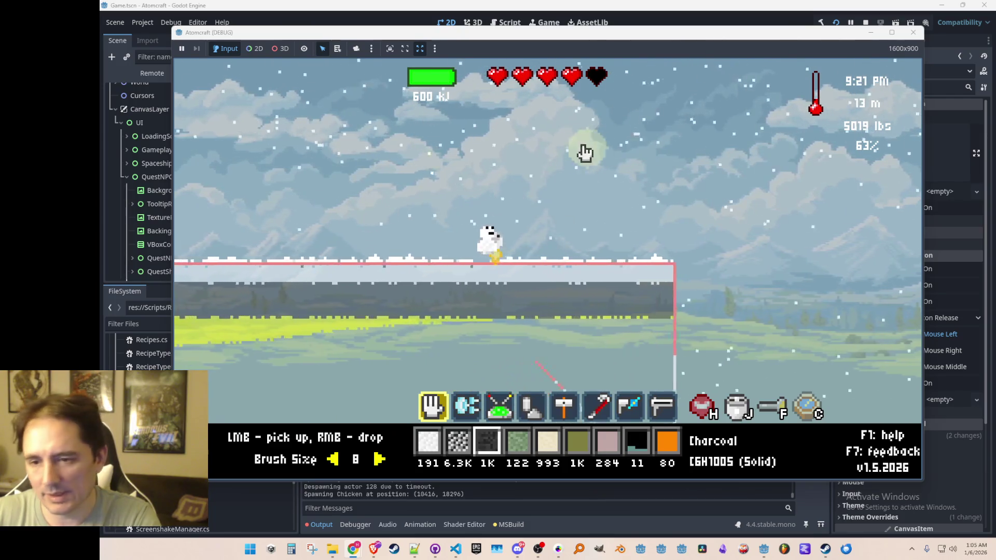
pyautogui.press('a')
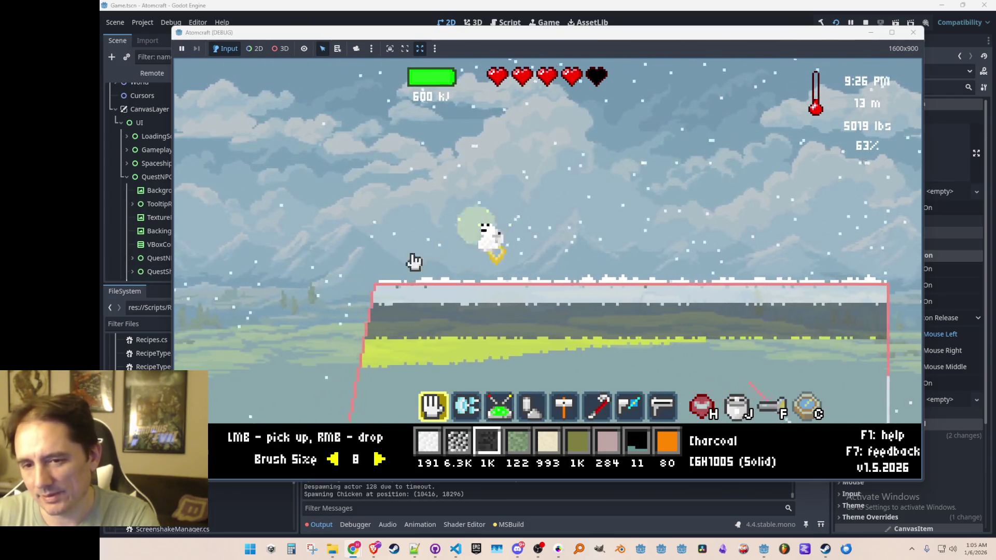
pyautogui.press('a')
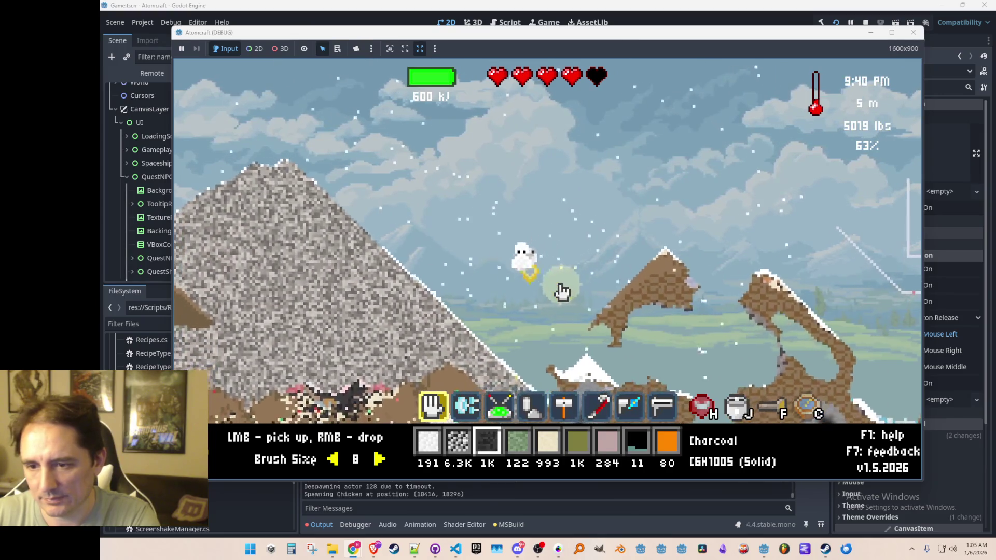
pyautogui.press('w')
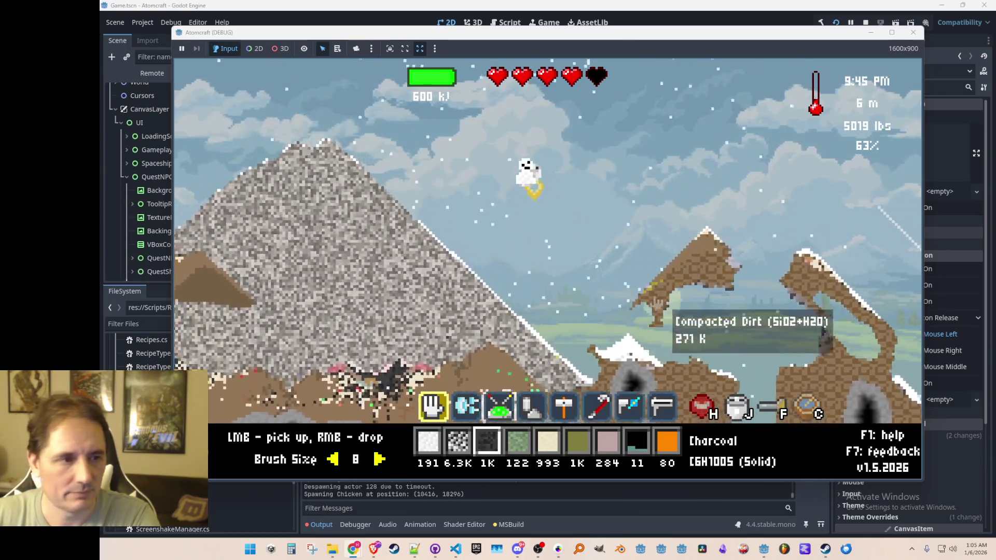
pyautogui.press('d')
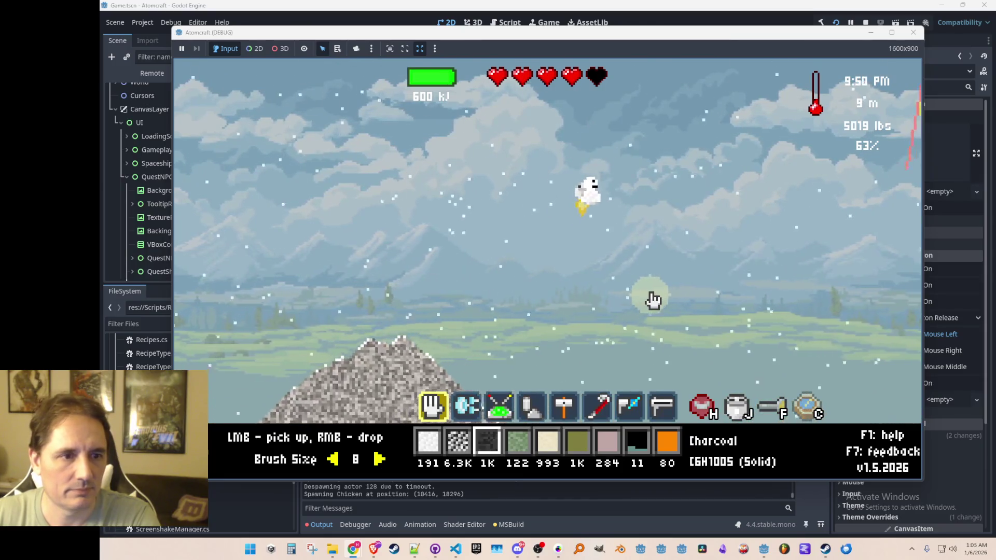
# Select Molten Zinc and dump all 80 units into the world.
pyautogui.scroll(-6, 723, 236)
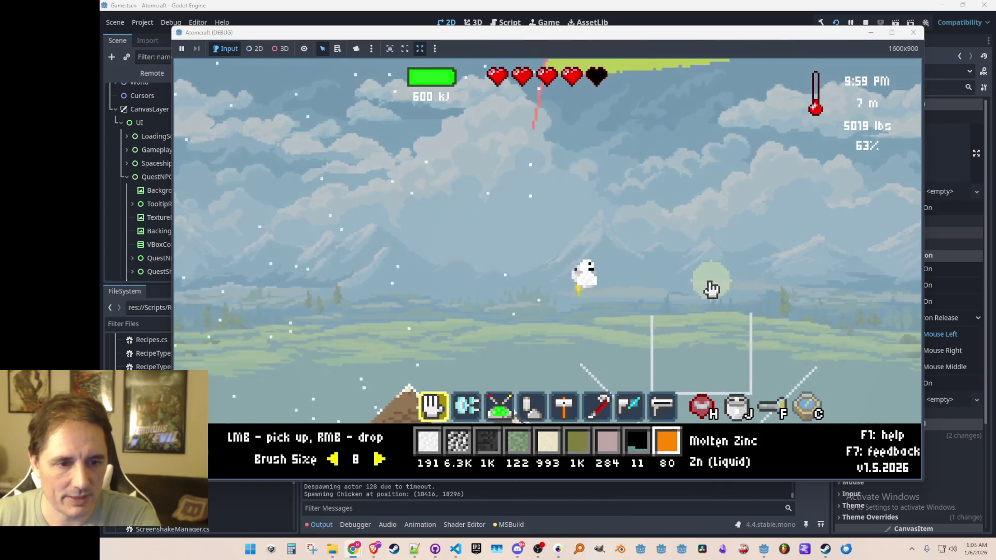
pyautogui.rightClick(693, 253)
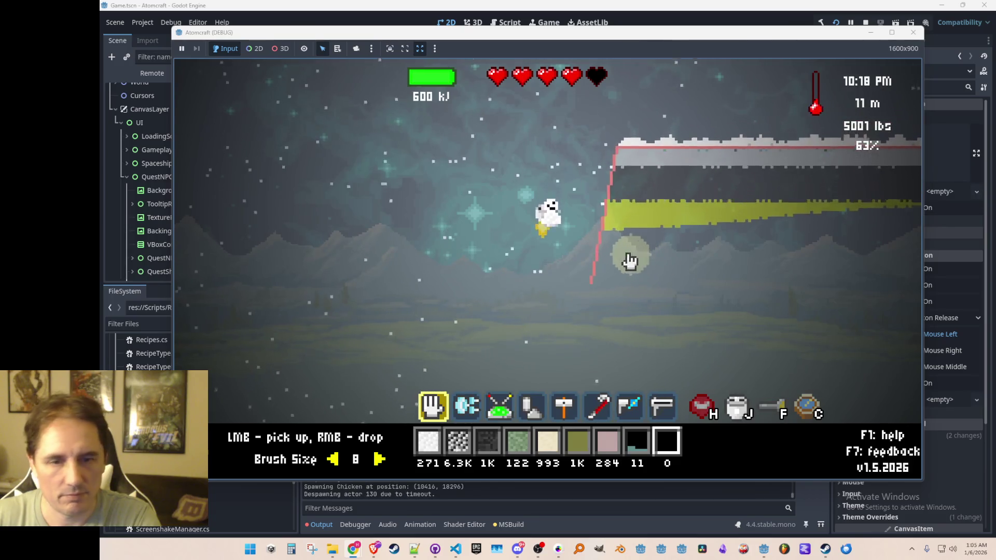
pyautogui.press('i')
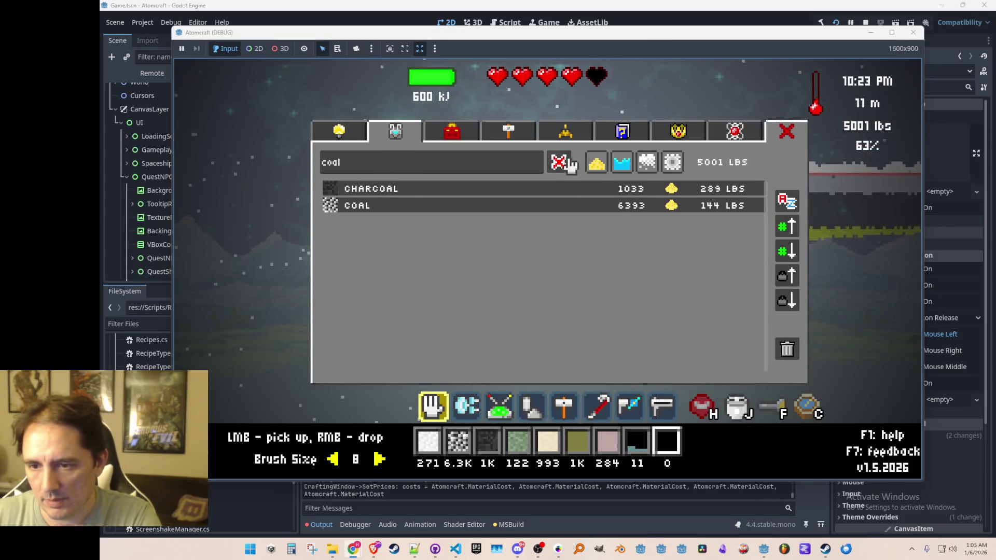
pyautogui.click(558, 162)
pyautogui.scroll(-5, 638, 266)
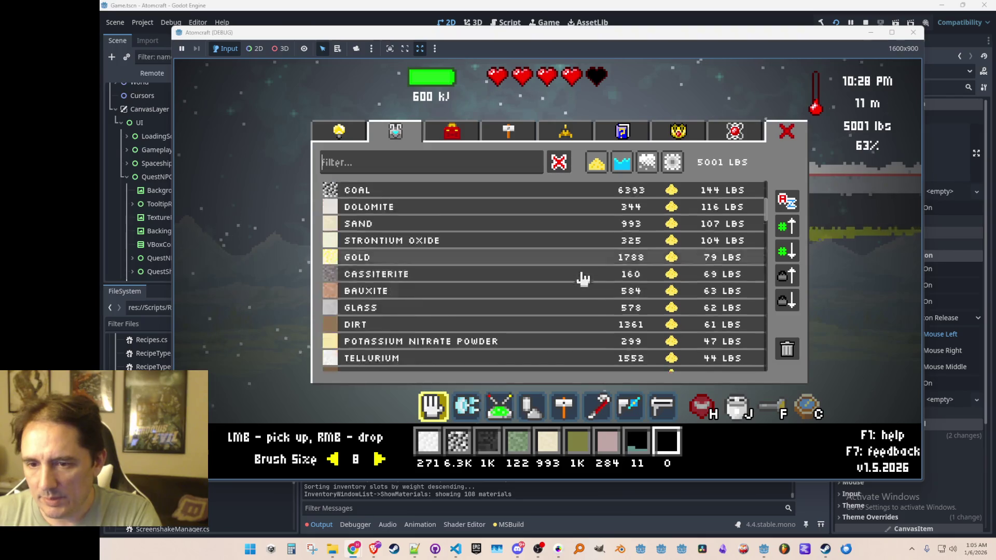
pyautogui.scroll(-3, 545, 280)
pyautogui.scroll(-2, 548, 273)
pyautogui.scroll(10, 544, 272)
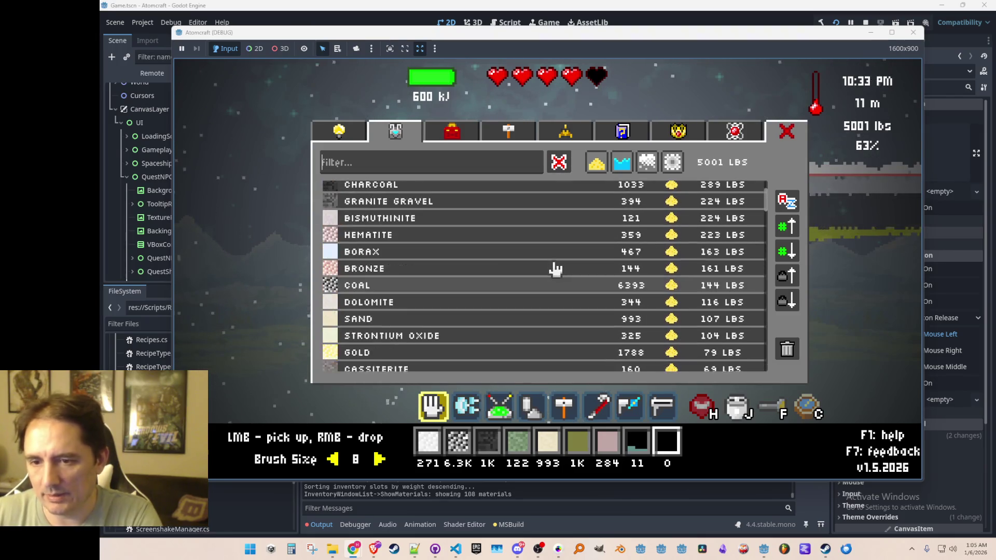
pyautogui.click(338, 131)
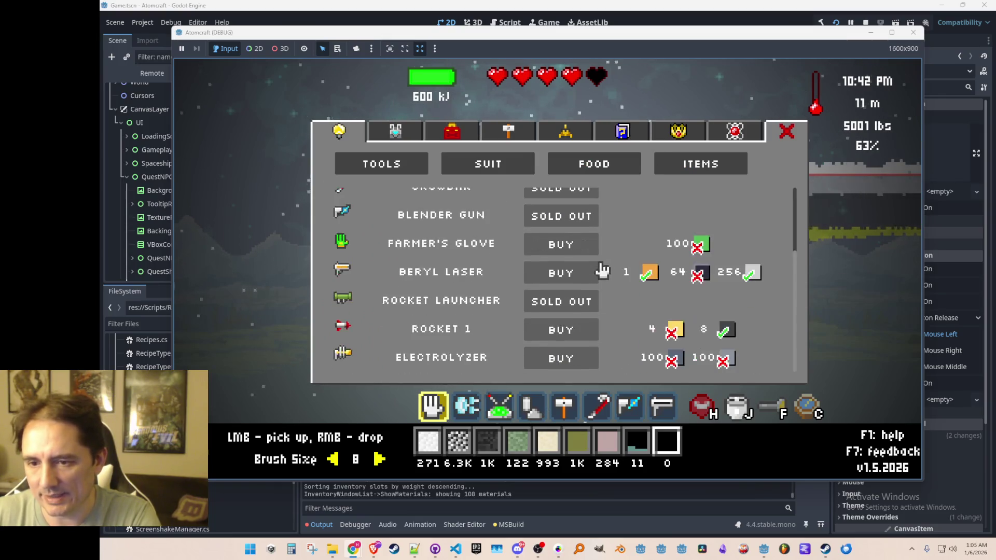
pyautogui.press('Escape')
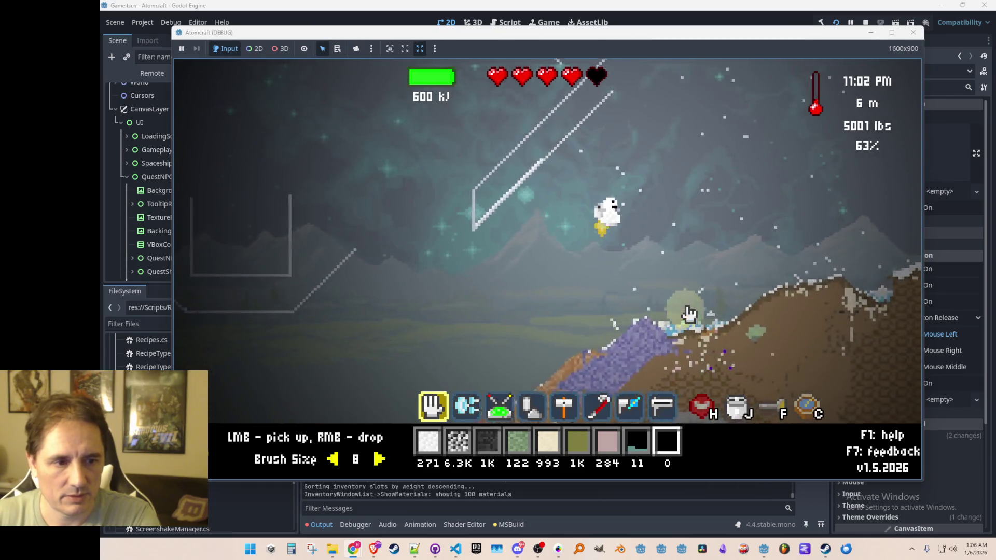
# Dig into the hillside, then collect Carbon from the ground with the hand tool.
pyautogui.press('2')
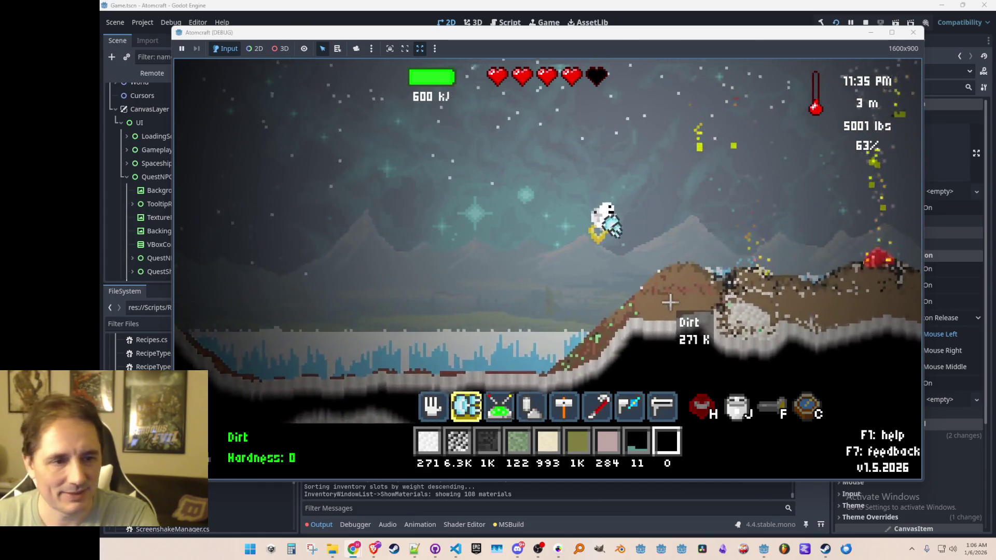
pyautogui.press('1')
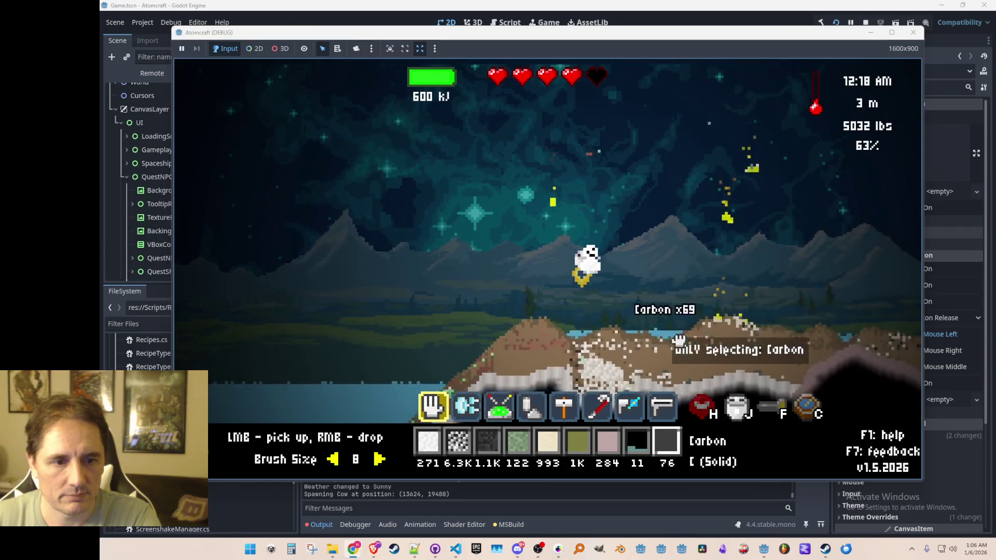
pyautogui.moveTo(698, 324)
pyautogui.mouseDown()
pyautogui.moveTo(635, 321)
pyautogui.moveTo(817, 399)
pyautogui.moveTo(762, 366)
pyautogui.moveTo(818, 357)
pyautogui.moveTo(801, 337)
pyautogui.mouseUp()
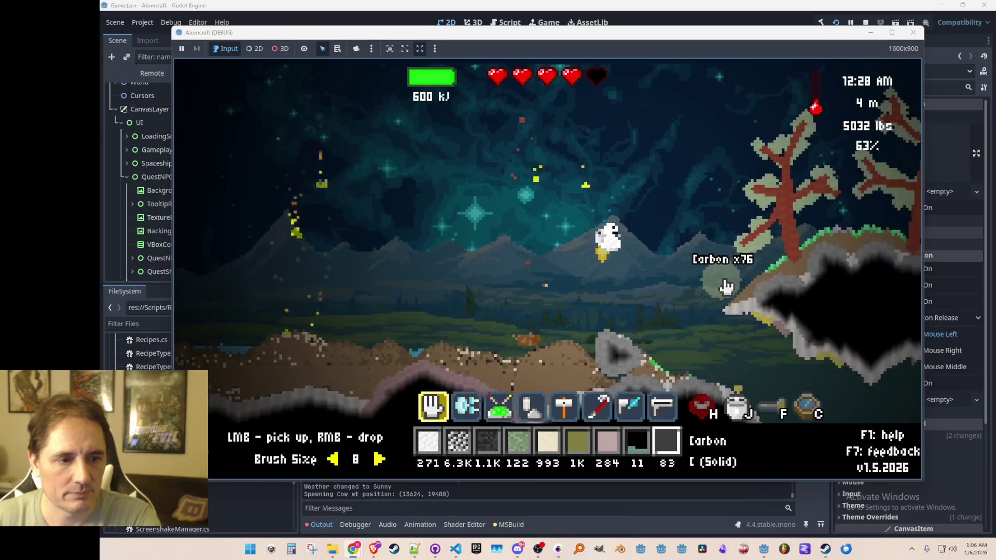
# Laser the nearby trees, collect their Carbon, and set another tree alight with the laser.
pyautogui.press('2')
pyautogui.press('8')
pyautogui.moveTo(718, 261)
pyautogui.mouseDown()
pyautogui.moveTo(779, 289)
pyautogui.moveTo(757, 310)
pyautogui.mouseUp()
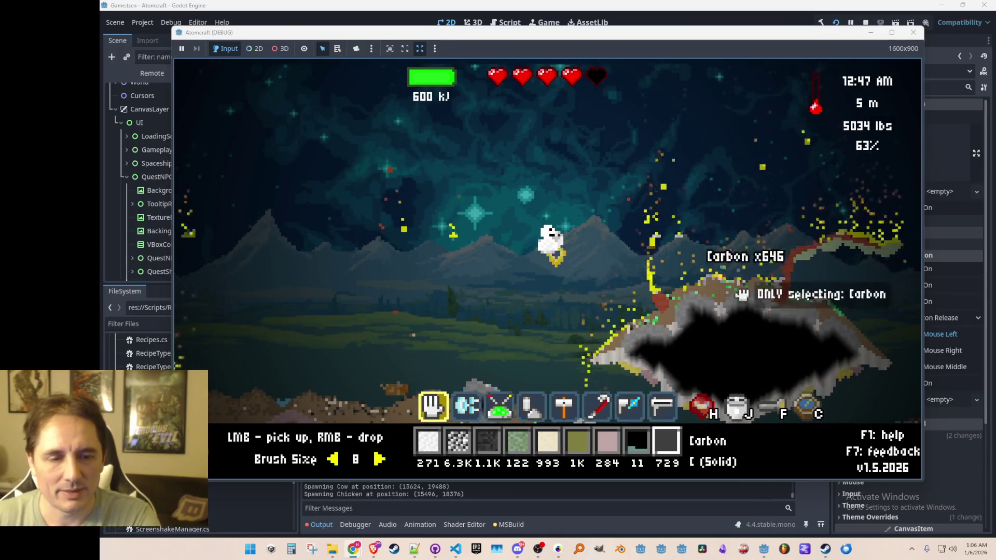
pyautogui.moveTo(656, 310)
pyautogui.mouseDown()
pyautogui.moveTo(550, 377)
pyautogui.moveTo(690, 441)
pyautogui.moveTo(793, 237)
pyautogui.moveTo(627, 256)
pyautogui.moveTo(726, 125)
pyautogui.moveTo(708, 324)
pyautogui.mouseUp()
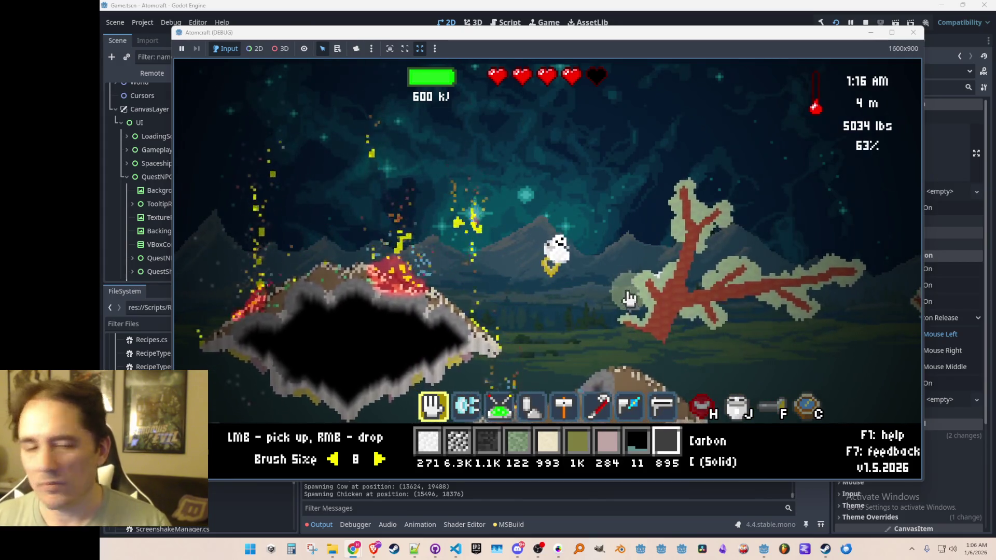
pyautogui.press('8')
pyautogui.moveTo(663, 272)
pyautogui.mouseDown()
pyautogui.moveTo(660, 327)
pyautogui.moveTo(683, 334)
pyautogui.mouseUp()
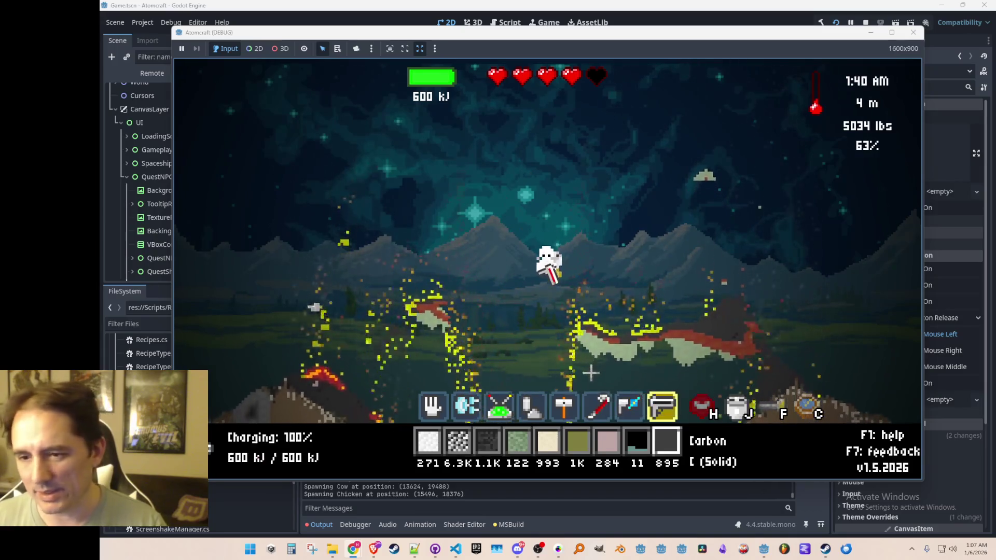
# Burn a tree with the laser, fly right, and scoop up Carbon from the burnt ground.
pyautogui.press('1')
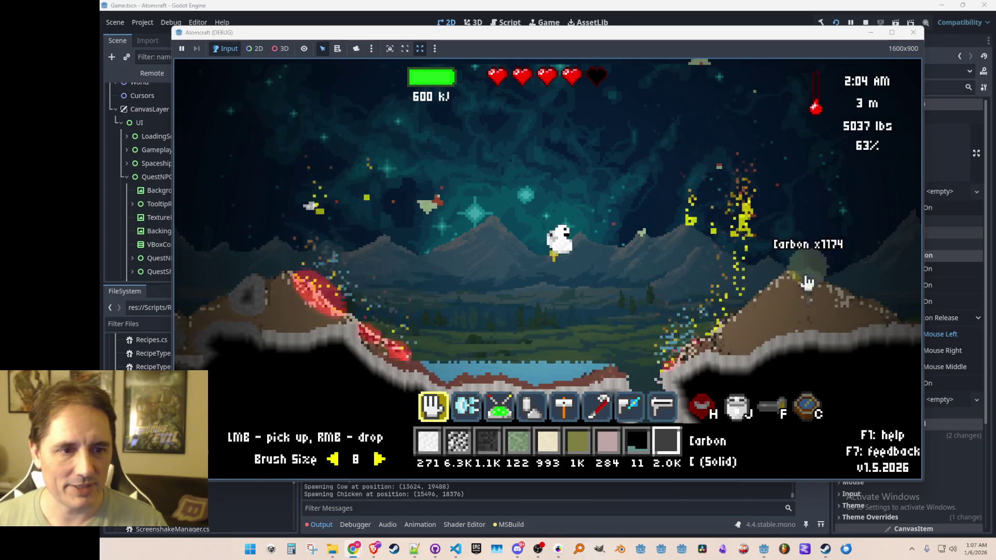
pyautogui.press('2')
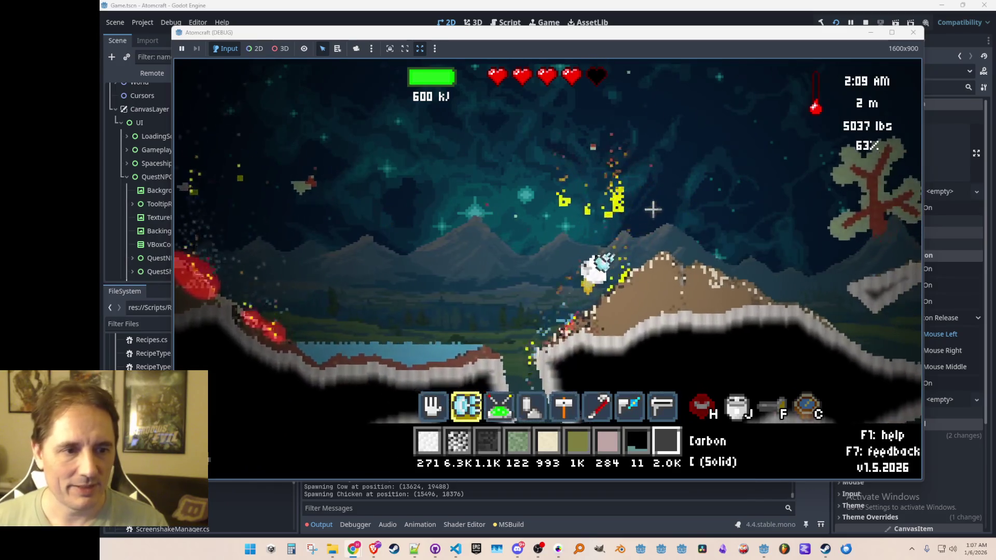
pyautogui.press('8')
pyautogui.moveTo(713, 197); pyautogui.dragTo(804, 279)
pyautogui.press('d')
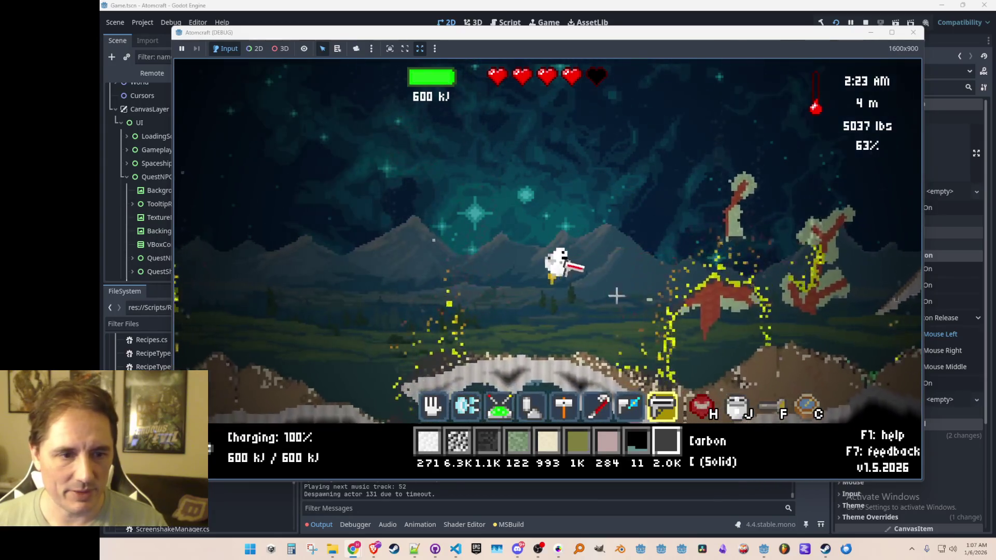
pyautogui.scroll(7, 601, 296)
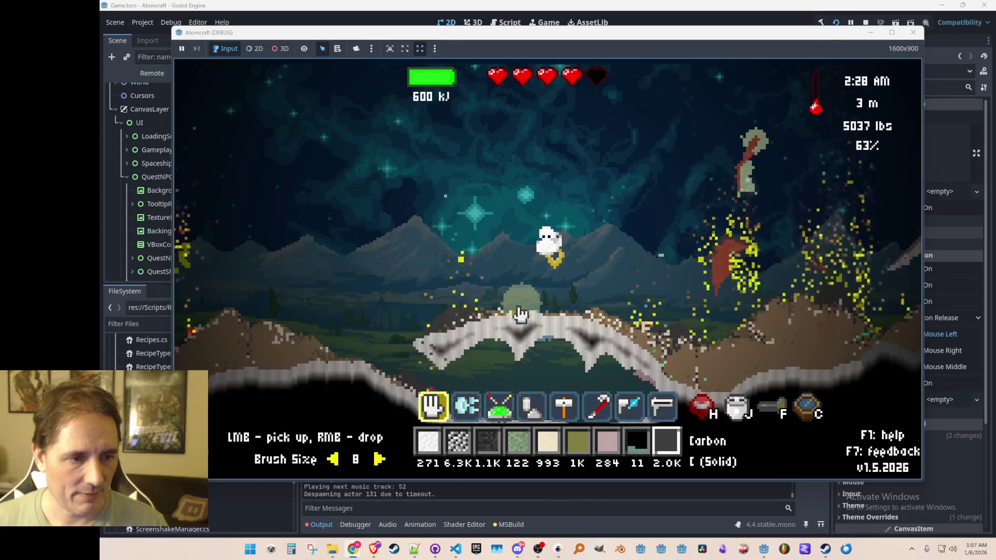
pyautogui.moveTo(449, 309)
pyautogui.mouseDown()
pyautogui.moveTo(481, 309)
pyautogui.moveTo(482, 396)
pyautogui.moveTo(660, 297)
pyautogui.moveTo(855, 327)
pyautogui.moveTo(882, 273)
pyautogui.moveTo(698, 164)
pyautogui.mouseUp()
# Laser the right-hand tree and sweep up its Carbon across the burning area, bringing the stock to 3.3K.
pyautogui.scroll(-7, 698, 207)
pyautogui.click(799, 78)
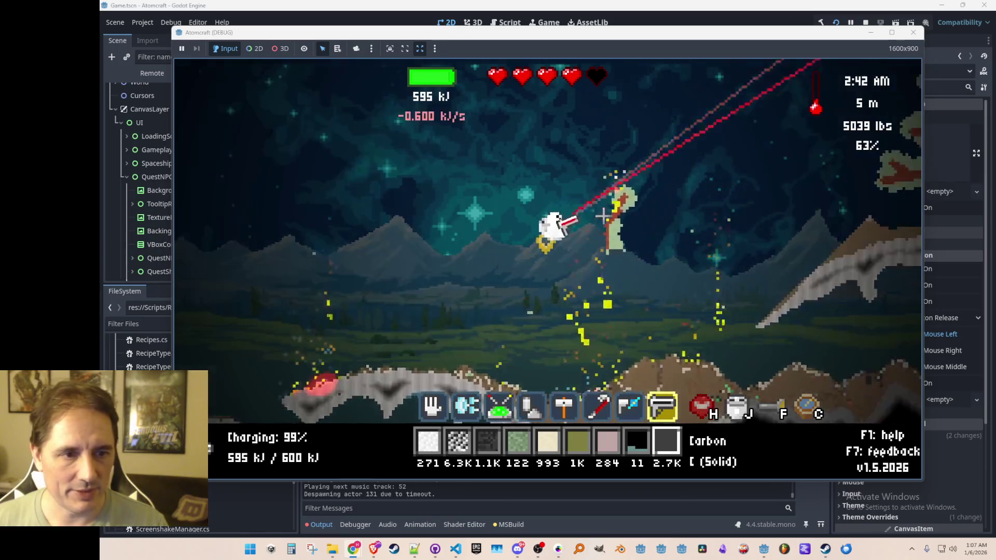
pyautogui.press('w')
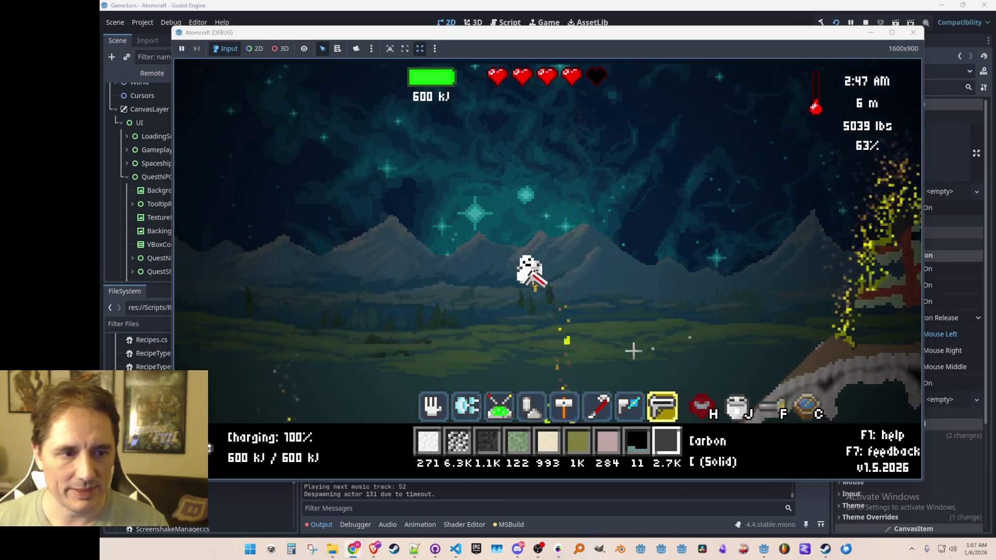
pyautogui.scroll(7, 638, 353)
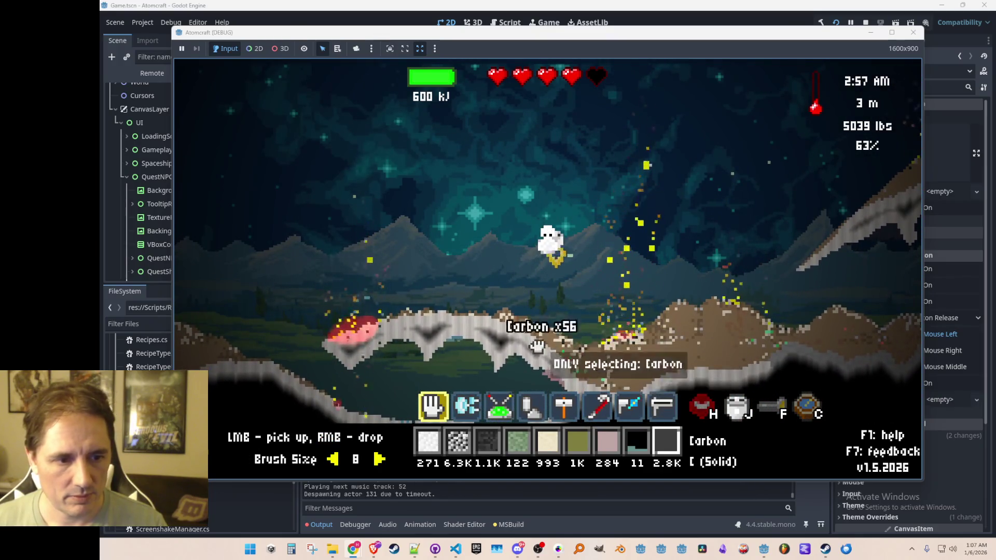
pyautogui.moveTo(698, 290)
pyautogui.mouseDown()
pyautogui.moveTo(804, 361)
pyautogui.moveTo(907, 384)
pyautogui.moveTo(875, 273)
pyautogui.moveTo(842, 291)
pyautogui.moveTo(827, 207)
pyautogui.moveTo(849, 279)
pyautogui.mouseUp()
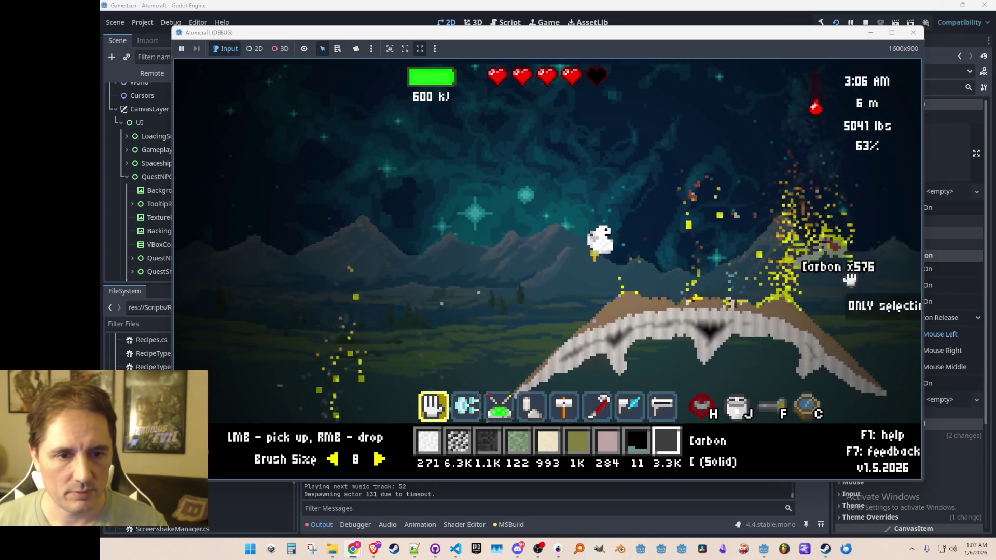
pyautogui.moveTo(681, 285)
pyautogui.mouseDown()
pyautogui.moveTo(721, 175)
pyautogui.moveTo(771, 226)
pyautogui.moveTo(747, 204)
pyautogui.moveTo(756, 236)
pyautogui.mouseUp()
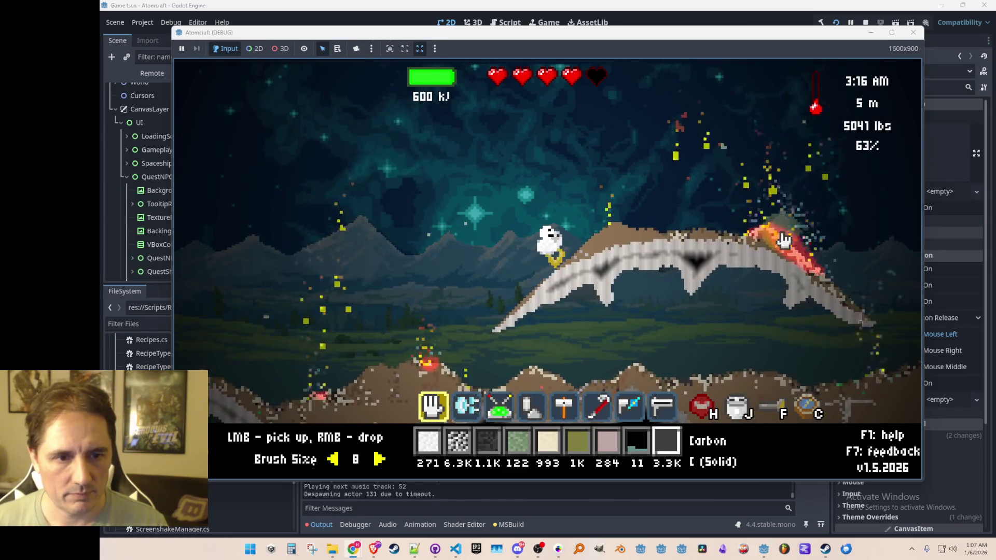
pyautogui.press('a')
pyautogui.press('w')
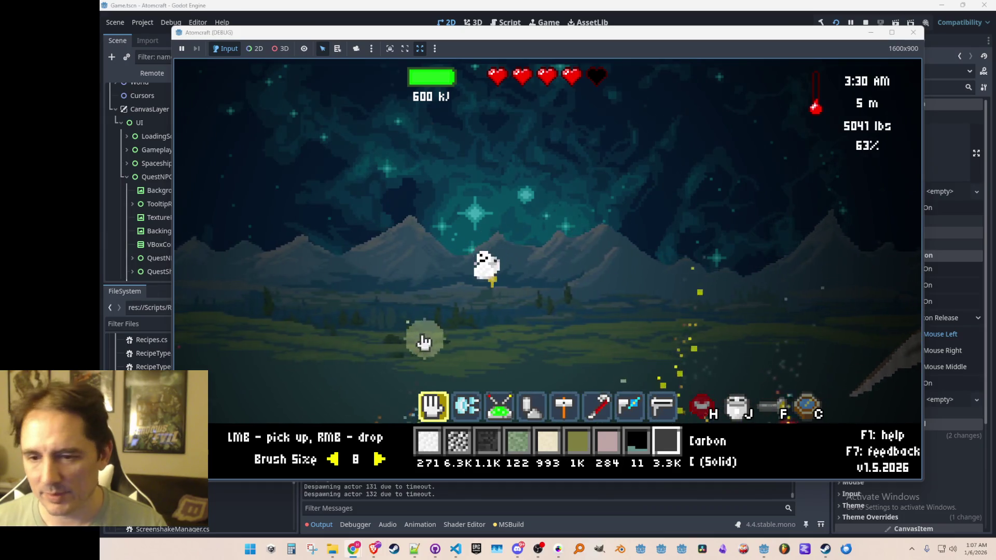
pyautogui.press('2')
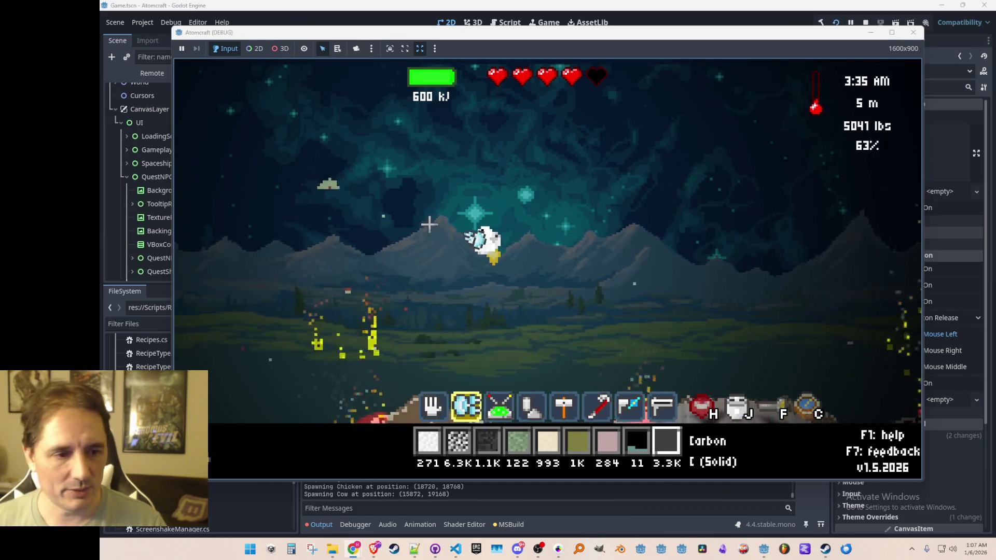
pyautogui.press('a')
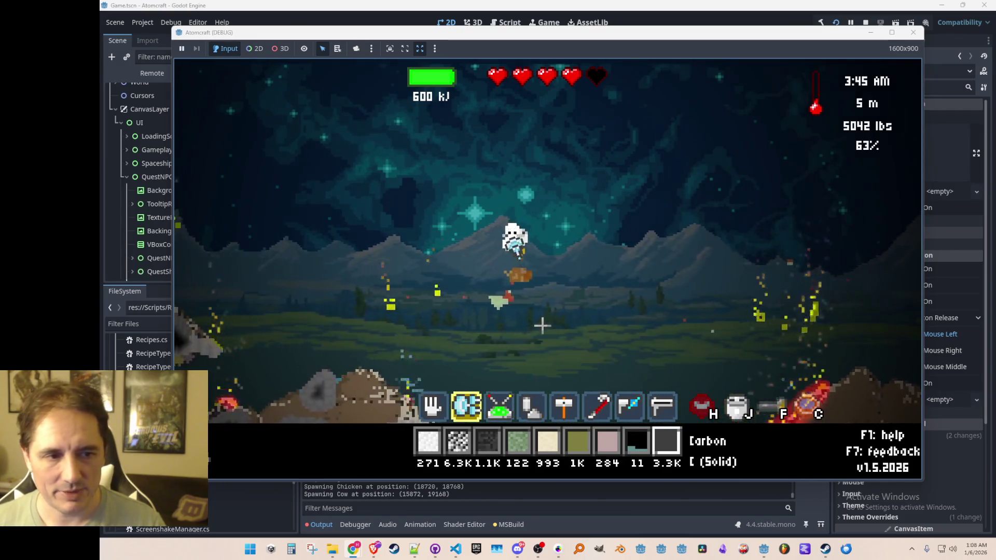
# Carve a cavity through the terrain and pick up material from the burning pile.
pyautogui.moveTo(536, 358)
pyautogui.mouseDown()
pyautogui.moveTo(526, 326)
pyautogui.moveTo(434, 220)
pyautogui.mouseUp()
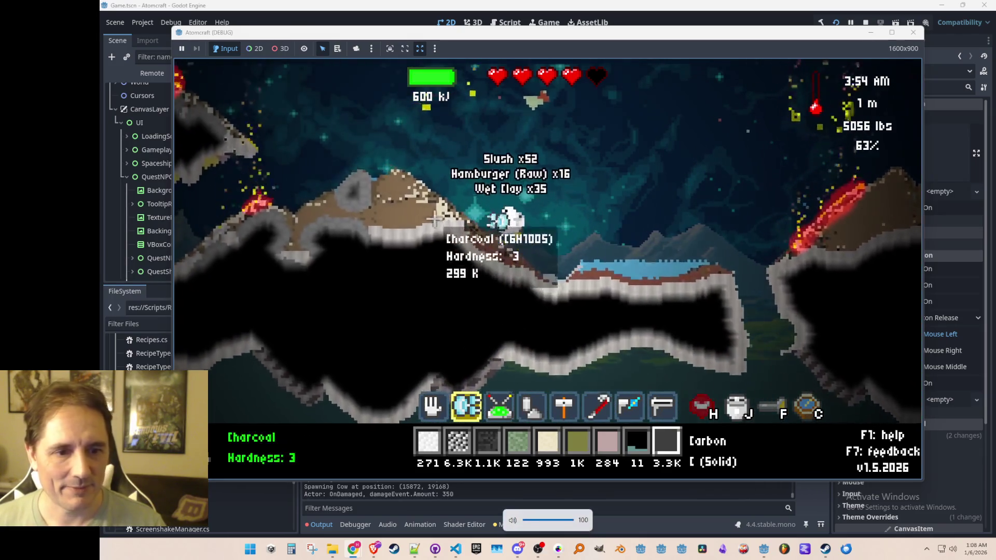
pyautogui.press('w')
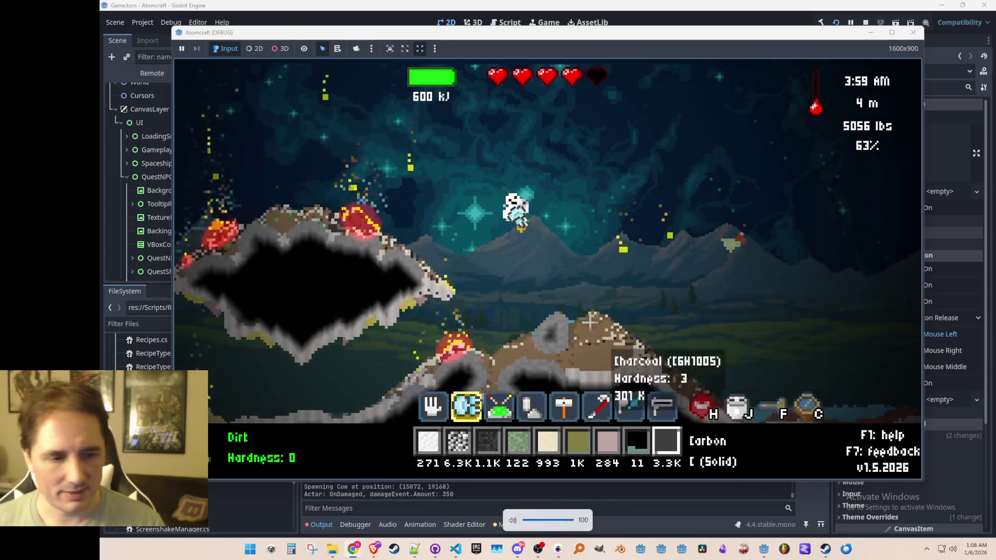
pyautogui.press('w')
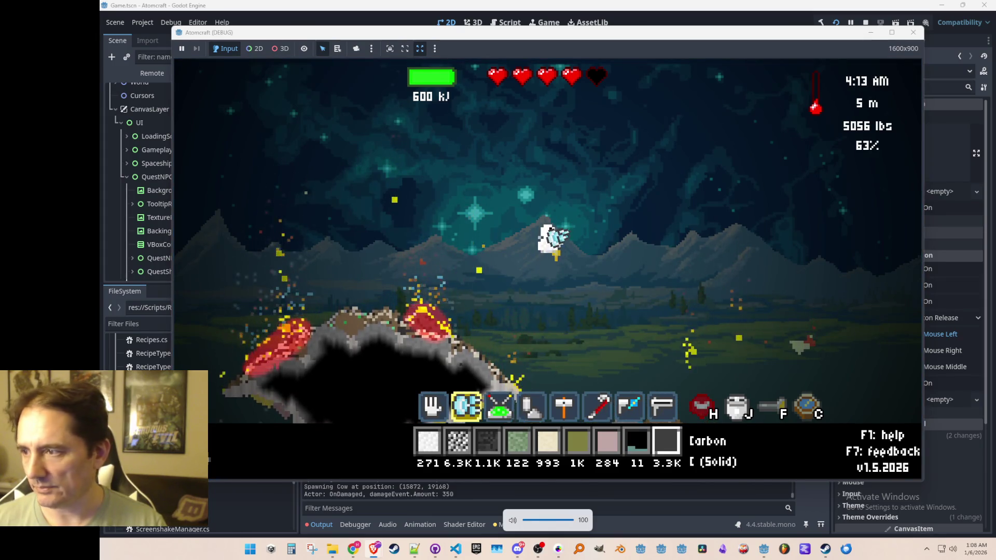
pyautogui.press('a')
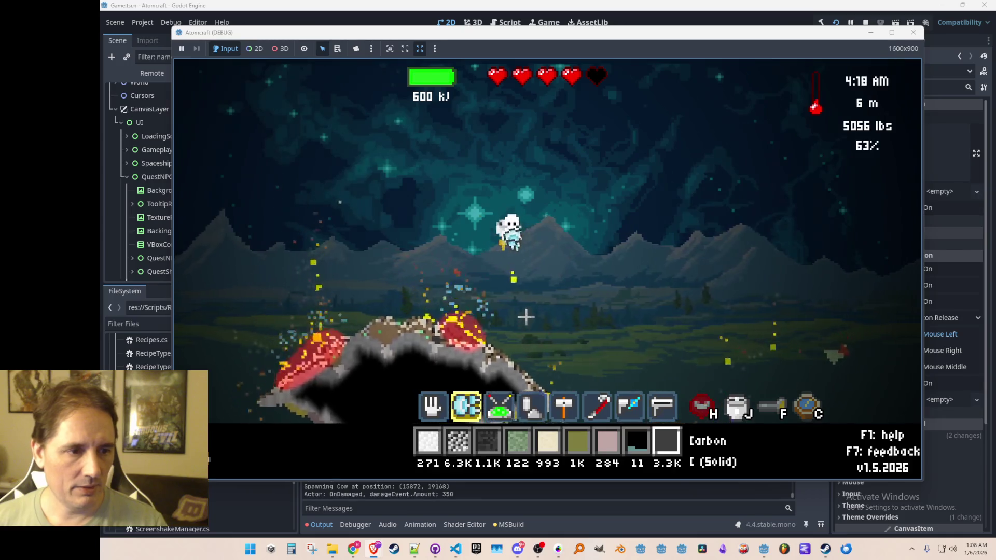
pyautogui.press('1')
pyautogui.moveTo(493, 363)
pyautogui.mouseDown()
pyautogui.moveTo(466, 364)
pyautogui.moveTo(506, 342)
pyautogui.moveTo(507, 299)
pyautogui.mouseUp()
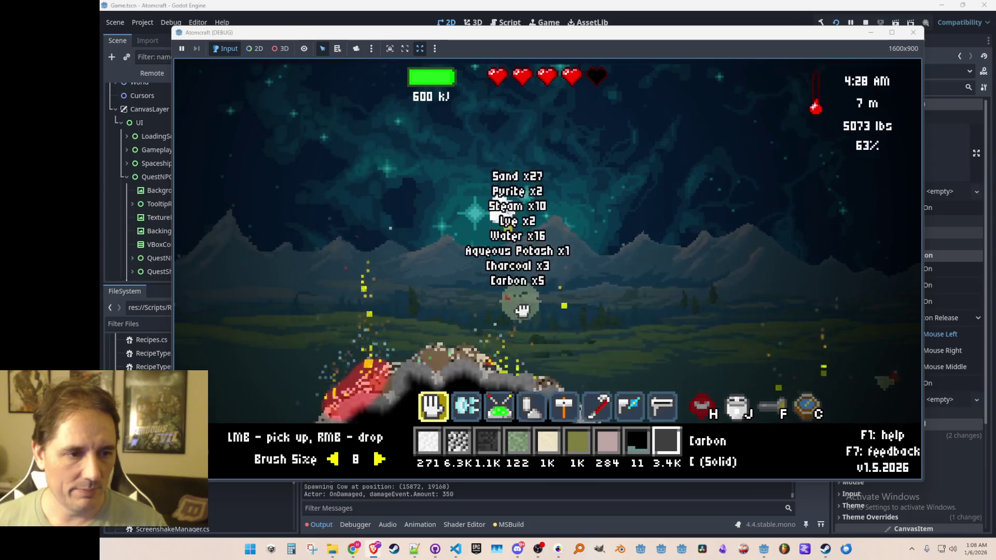
pyautogui.press('2')
pyautogui.press('a')
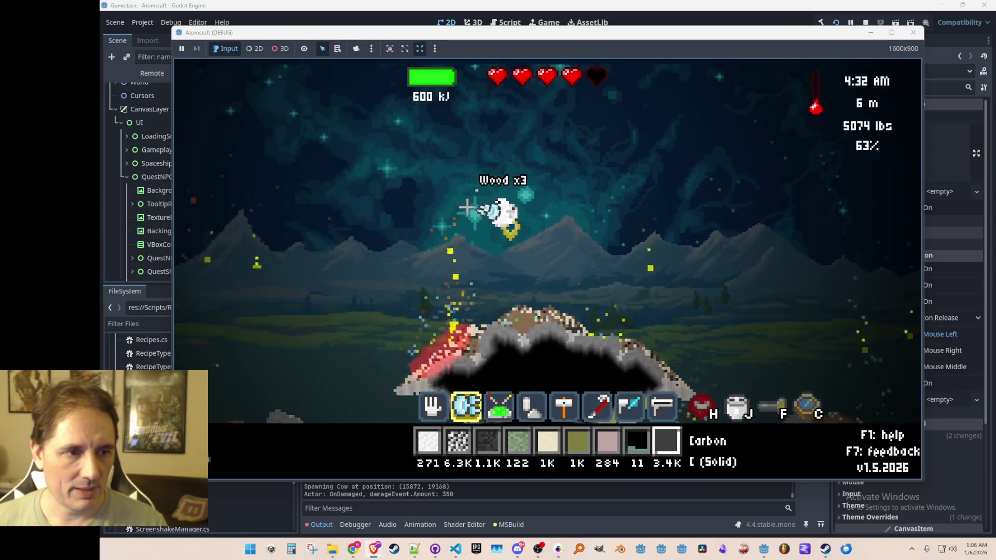
# Fly back across the lake and cliffs to the basin and scoop all its water out.
pyautogui.press('a')
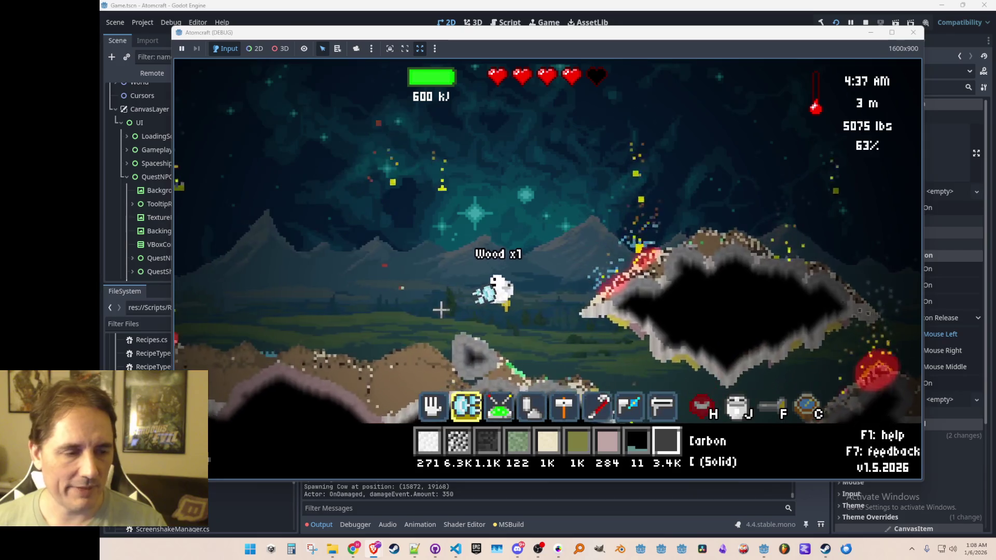
pyautogui.press('w')
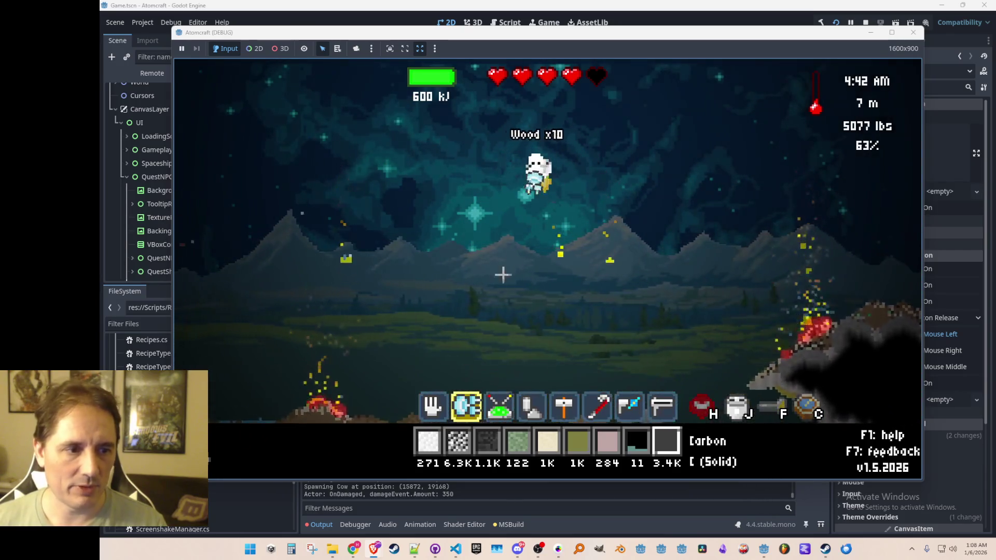
pyautogui.press('a')
pyautogui.press('a')
pyautogui.press('s')
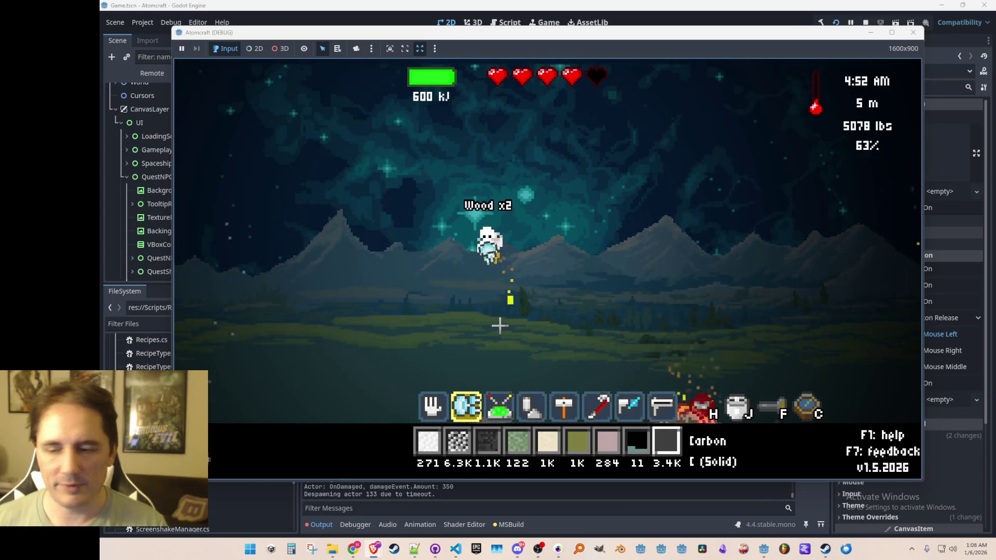
pyautogui.press('a')
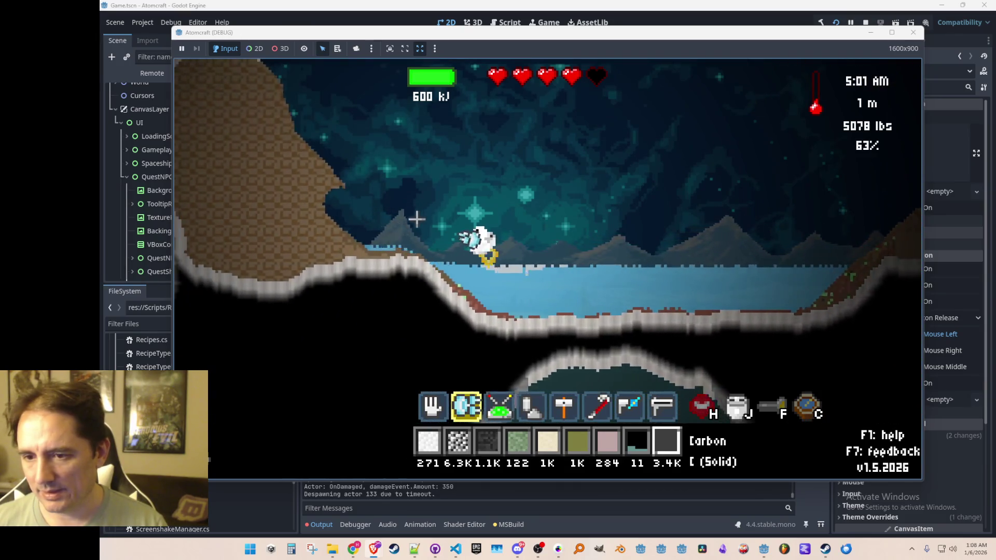
pyautogui.press('w')
pyautogui.press('a')
pyautogui.press('w')
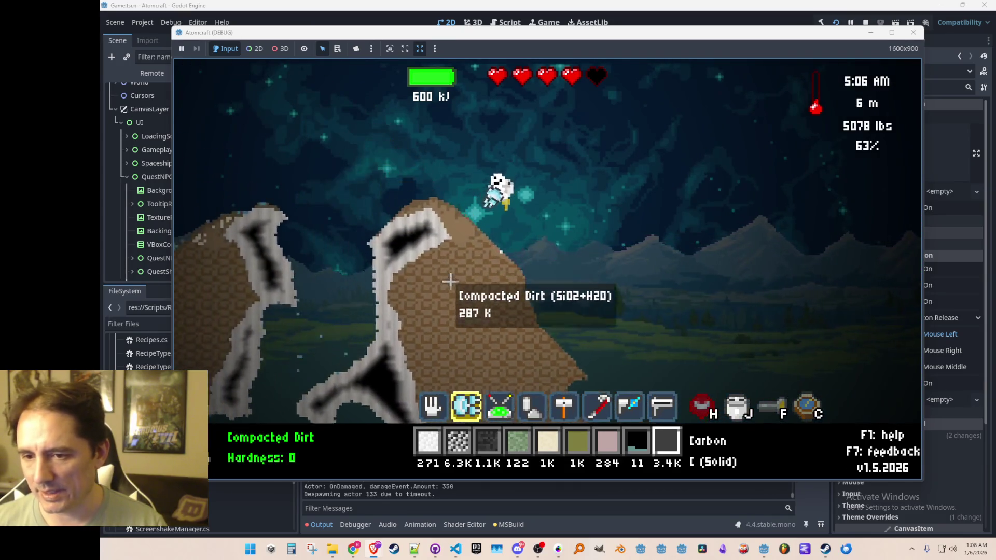
pyautogui.press('w')
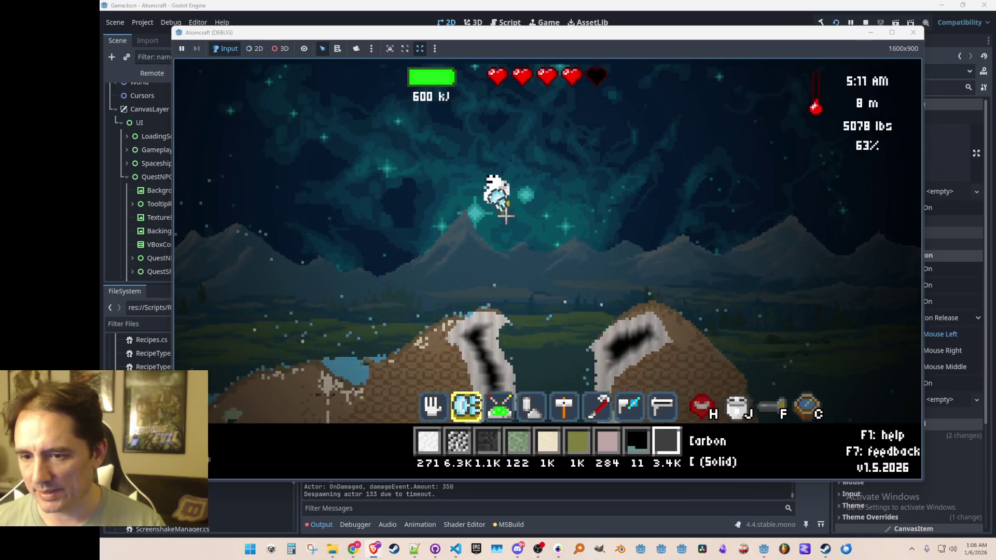
pyautogui.press('w')
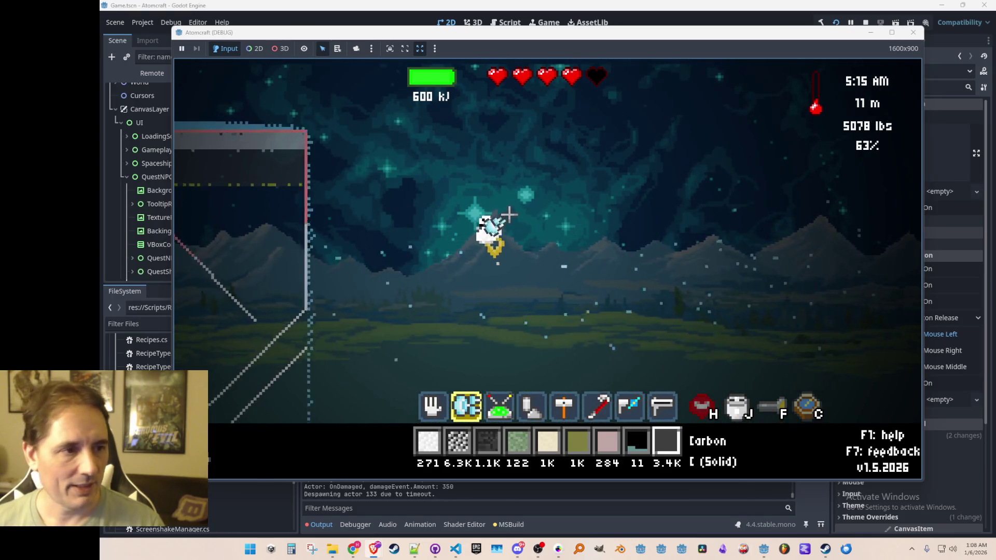
pyautogui.press('a')
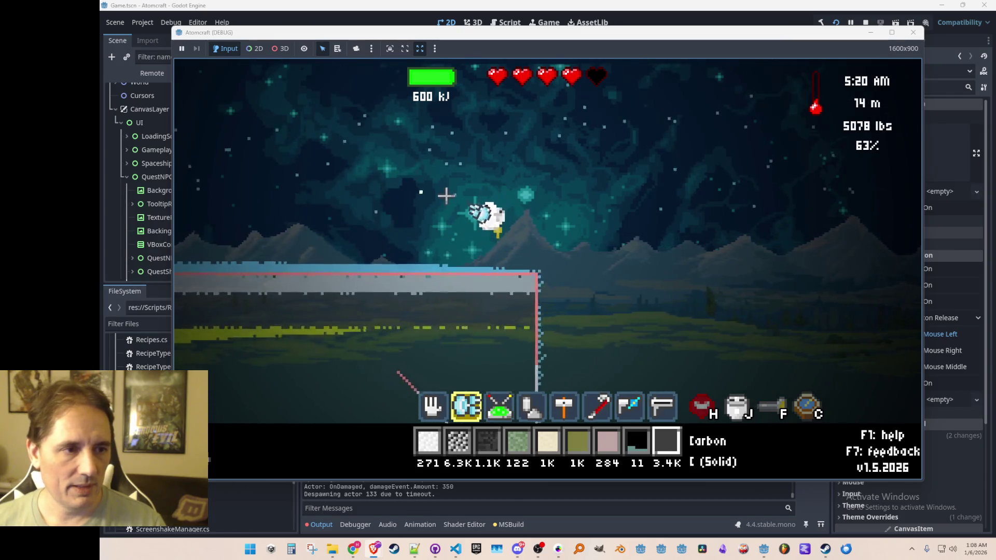
pyautogui.press('1')
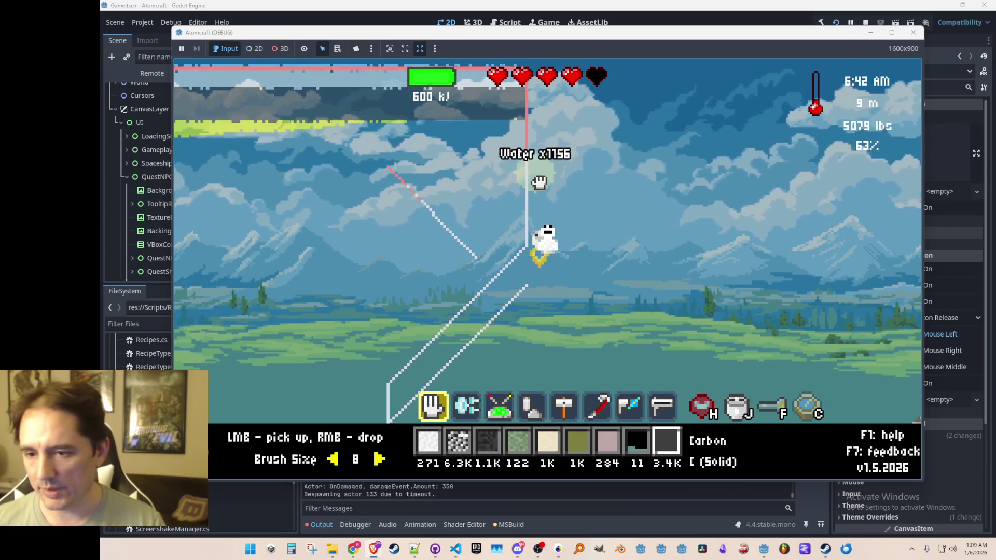
pyautogui.moveTo(755, 288)
pyautogui.mouseDown()
pyautogui.moveTo(671, 265)
pyautogui.moveTo(501, 288)
pyautogui.moveTo(692, 310)
pyautogui.moveTo(629, 324)
pyautogui.mouseUp()
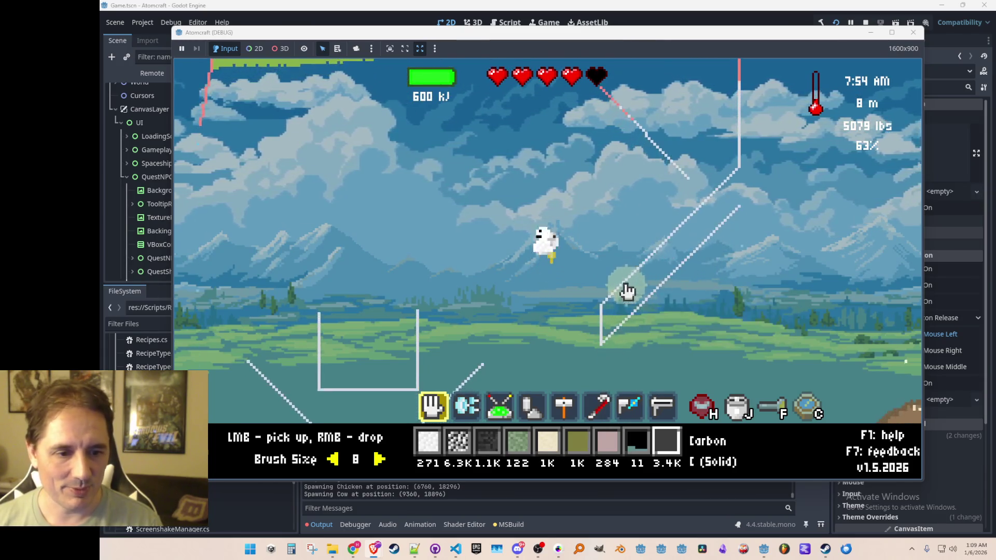
pyautogui.scroll(3, 534, 257)
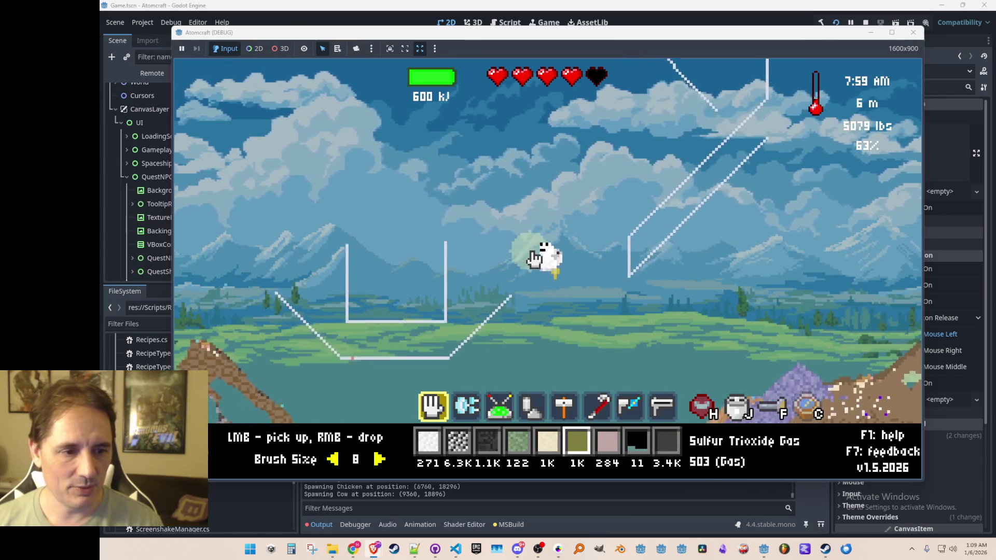
# Drop the nickel oxide into the basin and fill the trough beneath it with coal.
pyautogui.scroll(-2, 534, 258)
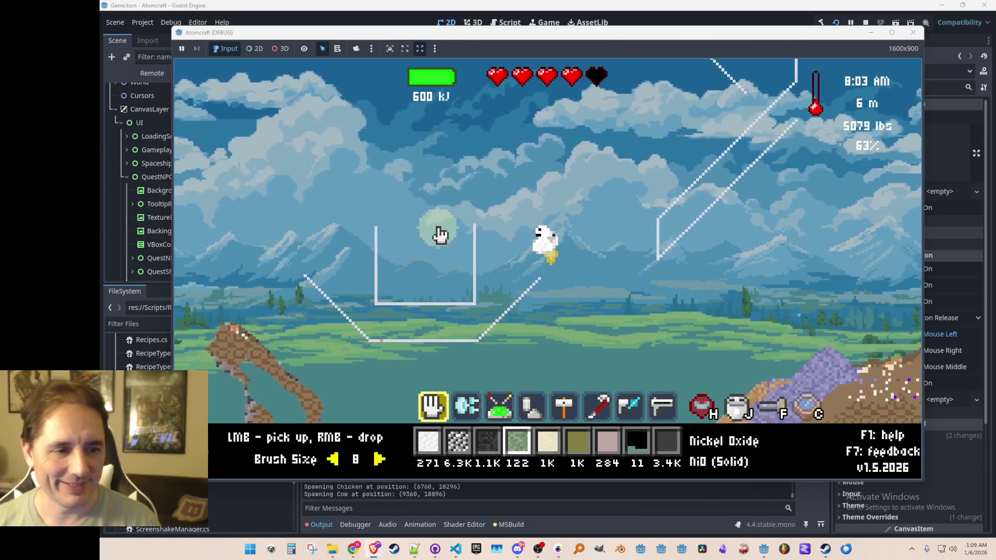
pyautogui.rightClick(436, 237)
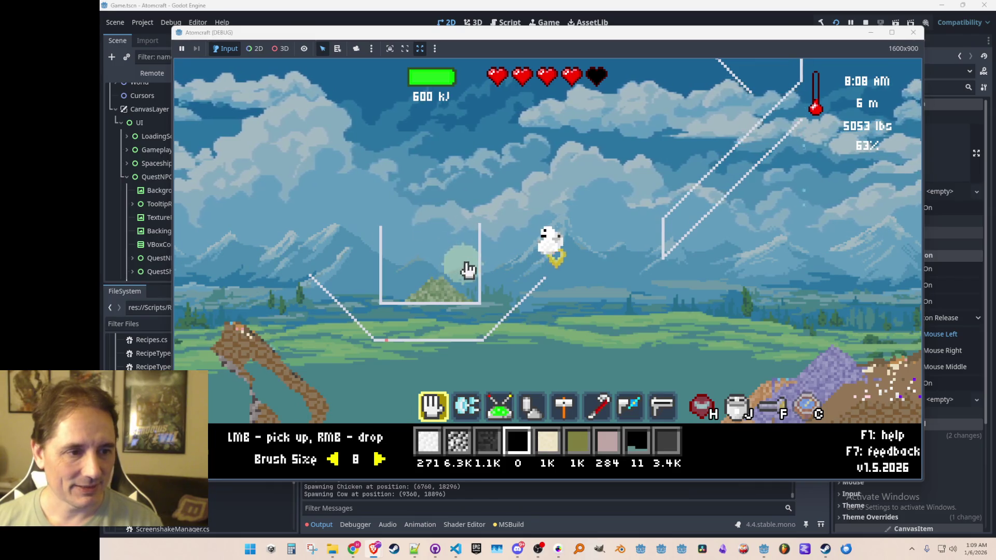
pyautogui.scroll(-2, 477, 238)
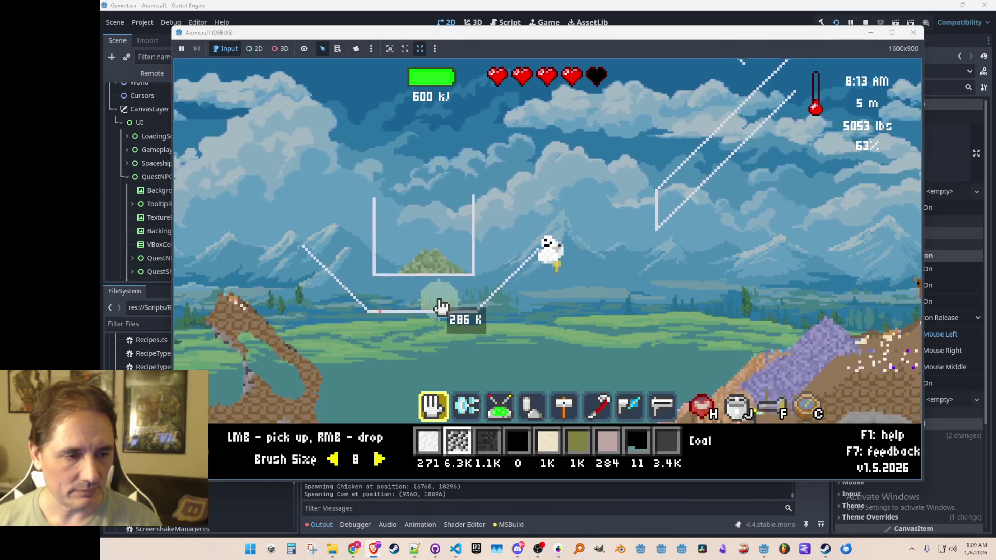
pyautogui.click(393, 288)
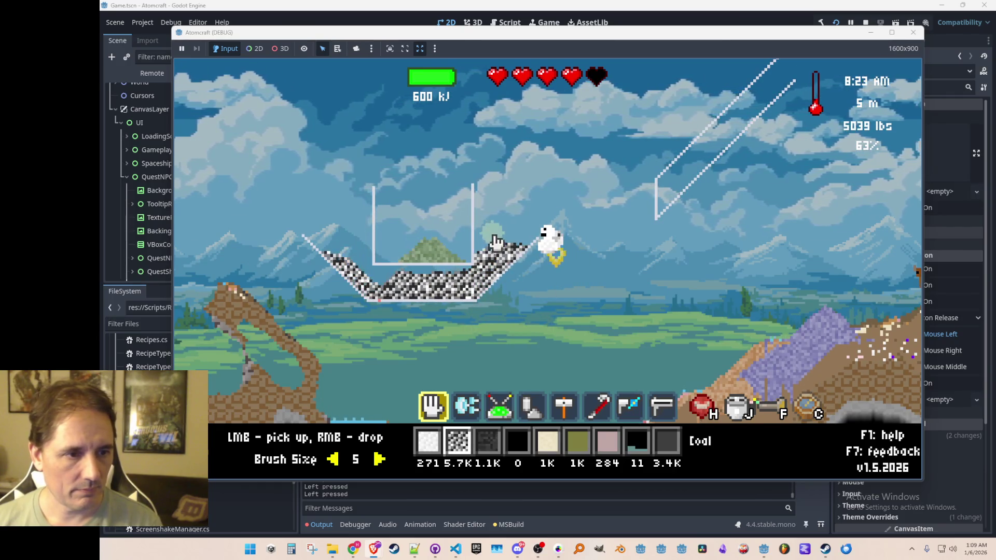
# Ignite the coal in the trough with the laser beam.
pyautogui.scroll(7, 509, 245)
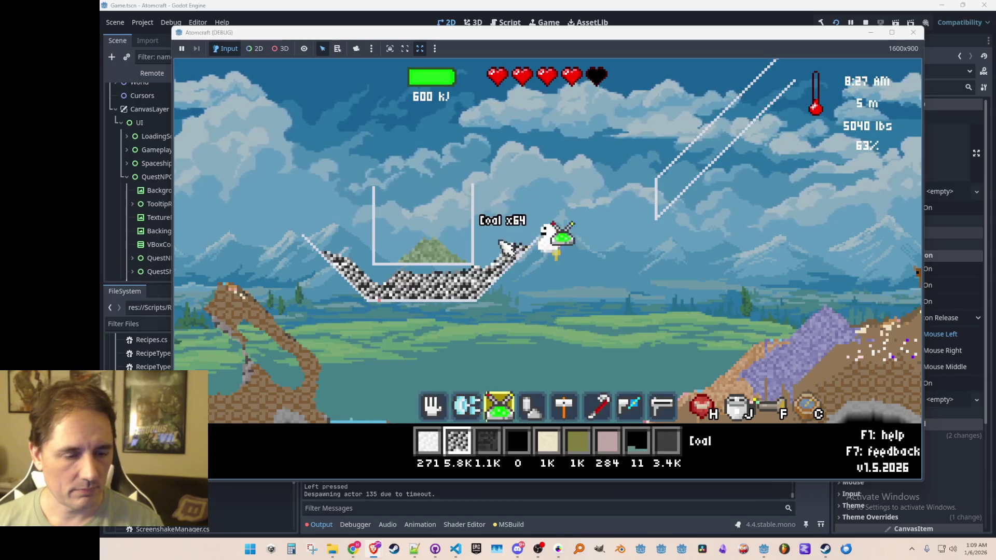
pyautogui.click(491, 314)
pyautogui.moveTo(491, 314); pyautogui.dragTo(523, 327)
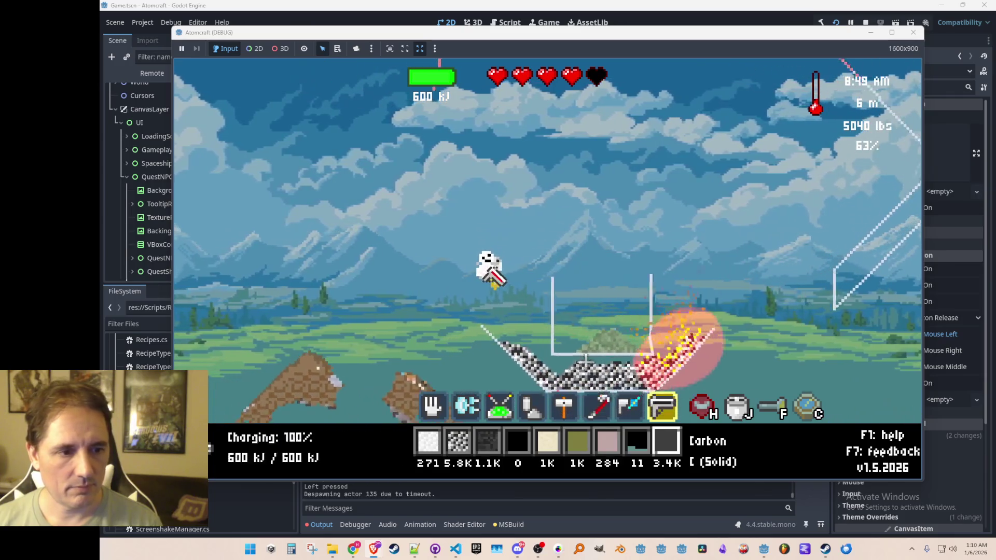
# Shoot carbon into the basin fire, then scoop only the nickel, raising nickel from 95 to 148.
pyautogui.press('w')
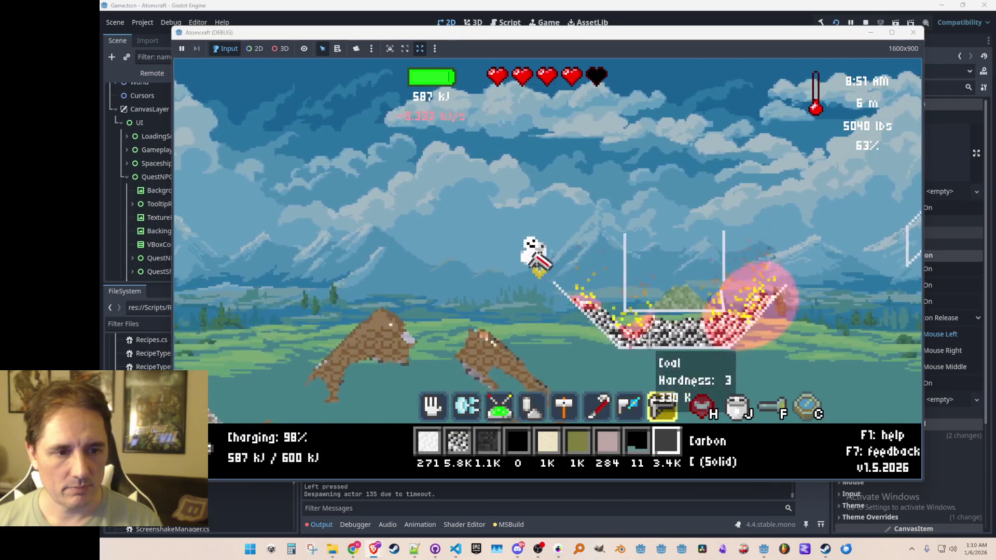
pyautogui.click(674, 234)
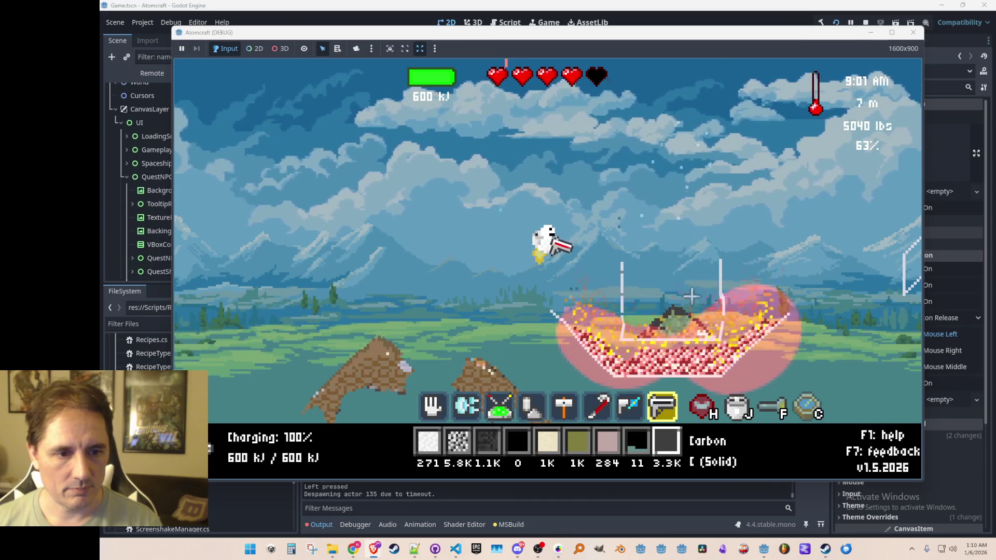
pyautogui.press('1')
pyautogui.middleClick(701, 339)
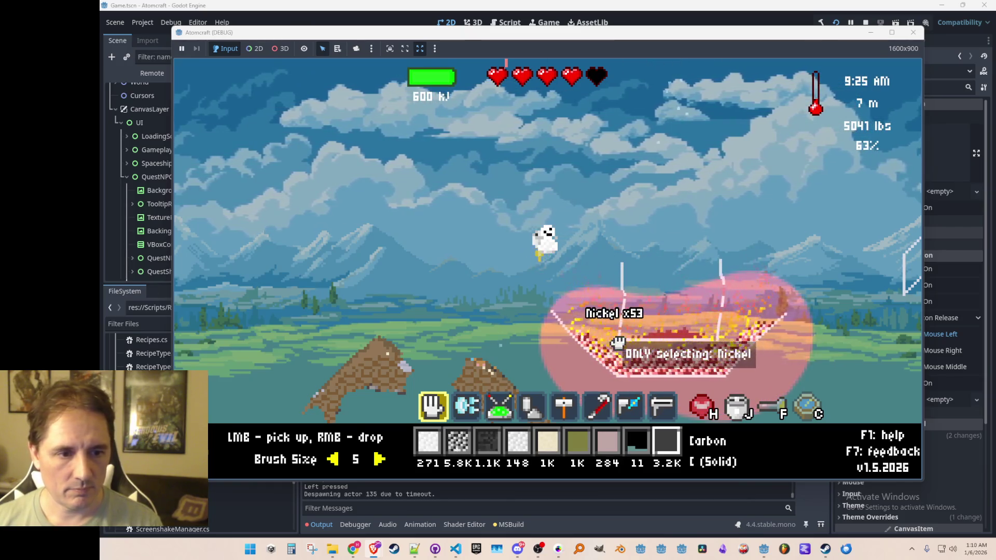
pyautogui.scroll(-6, 662, 296)
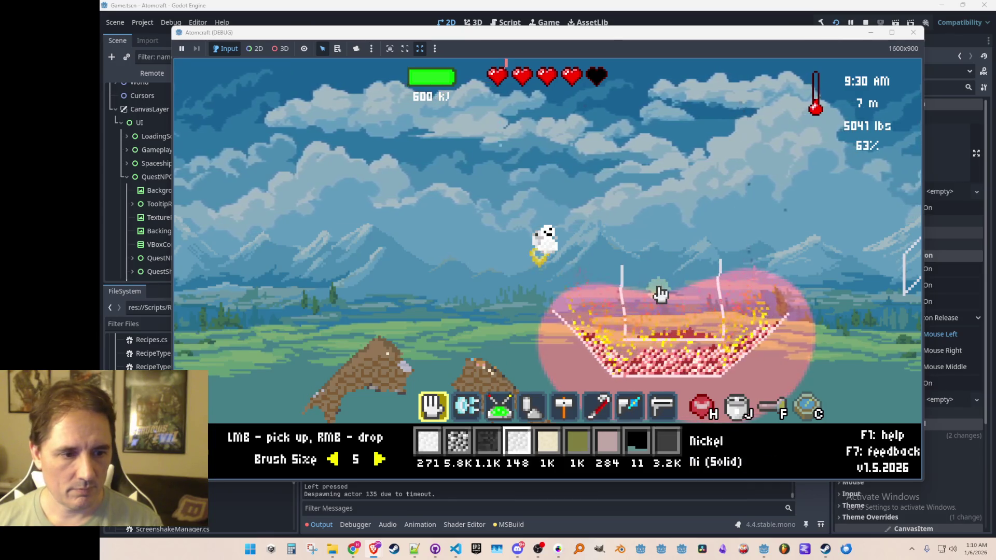
pyautogui.scroll(-4, 665, 287)
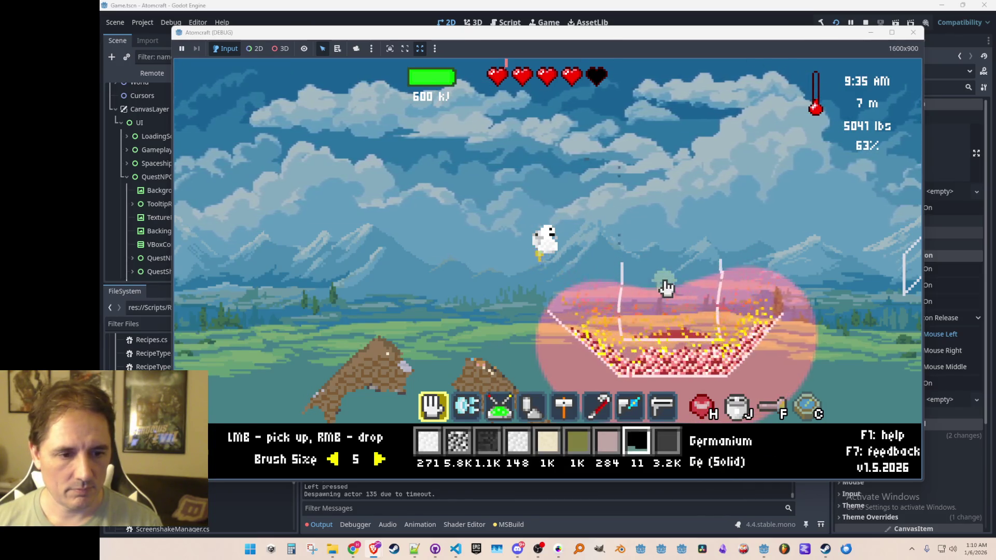
pyautogui.scroll(-1, 666, 288)
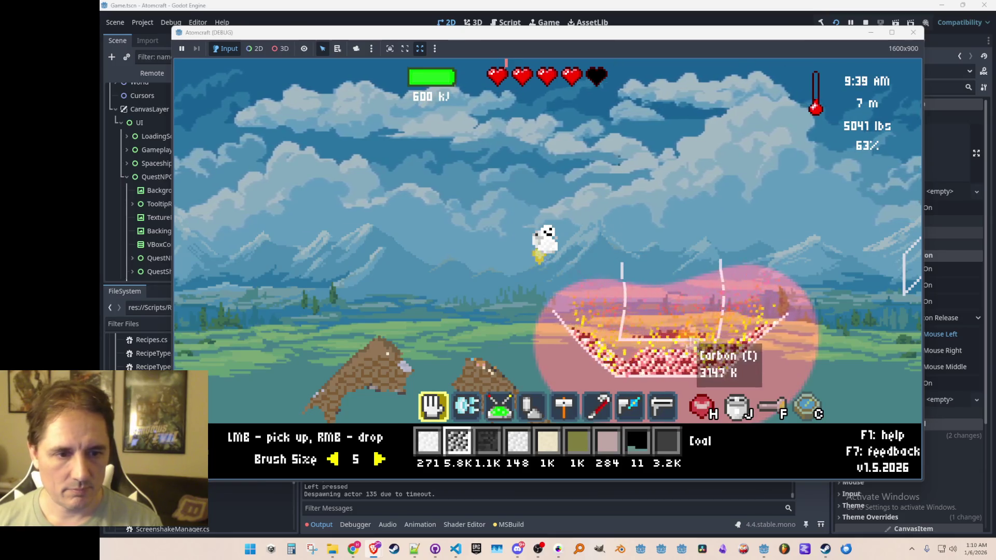
pyautogui.scroll(3, 692, 290)
pyautogui.press('c')
pyautogui.press('Escape')
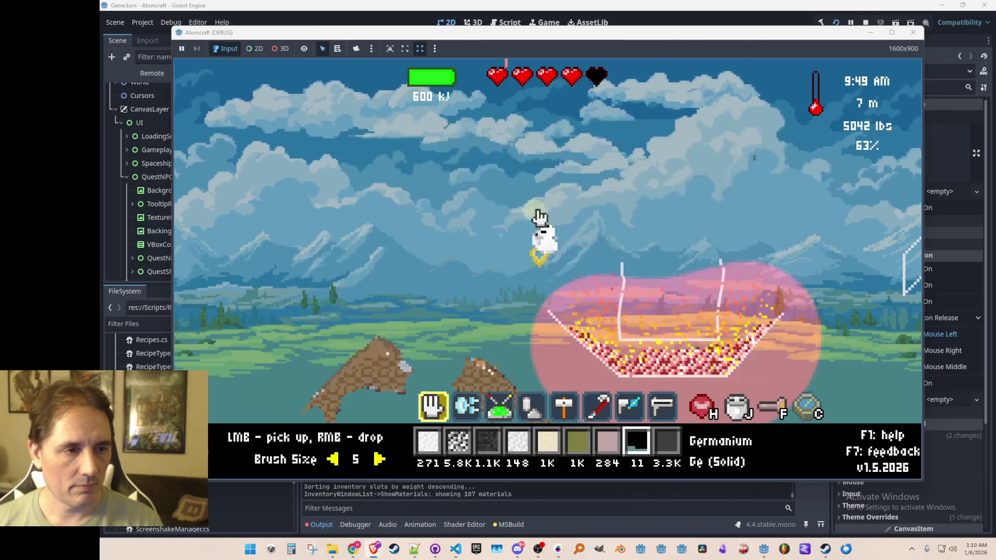
# Pour Bismuth Oxide into the basin and blend it with carbon until it melts.
pyautogui.write('i')
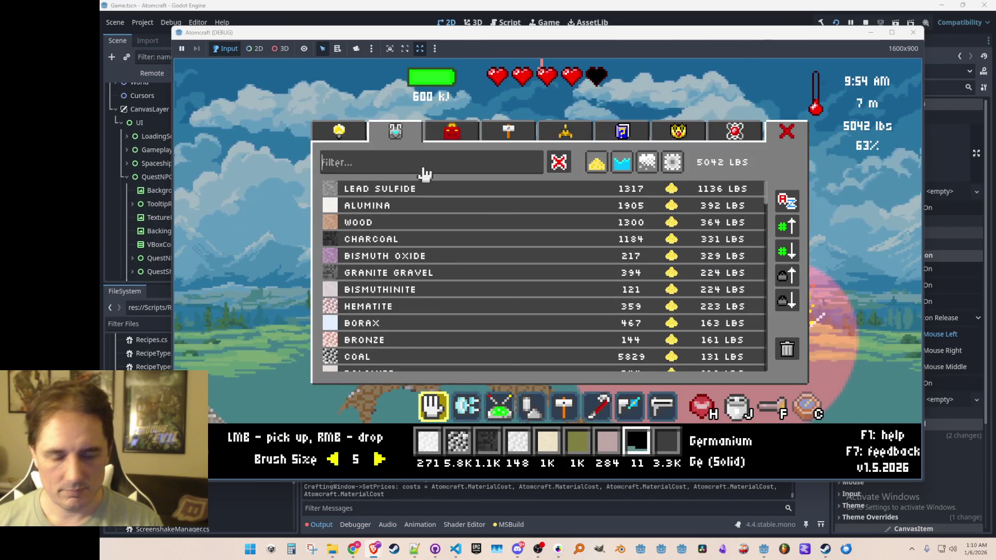
pyautogui.write('oxide')
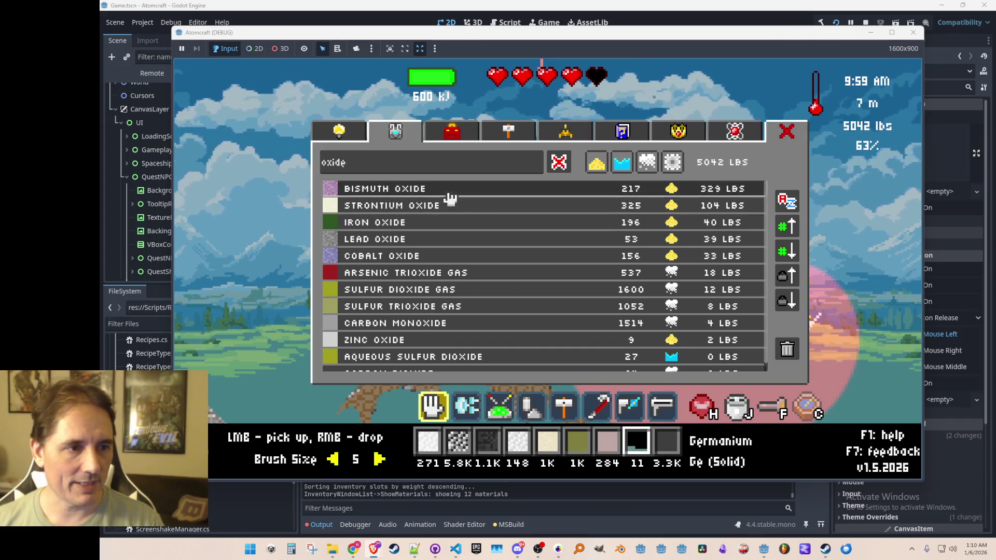
pyautogui.click(449, 193)
pyautogui.rightClick(706, 215)
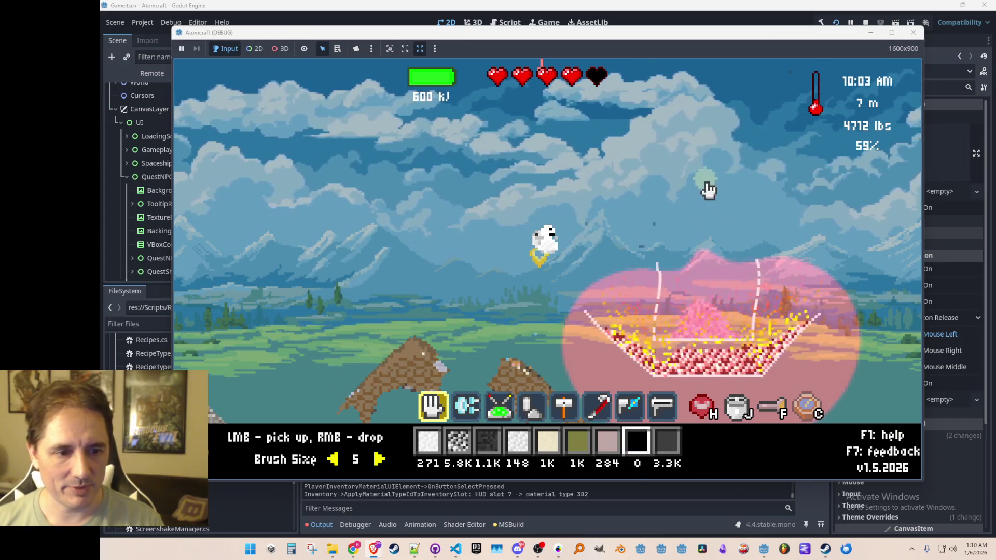
pyautogui.press('9')
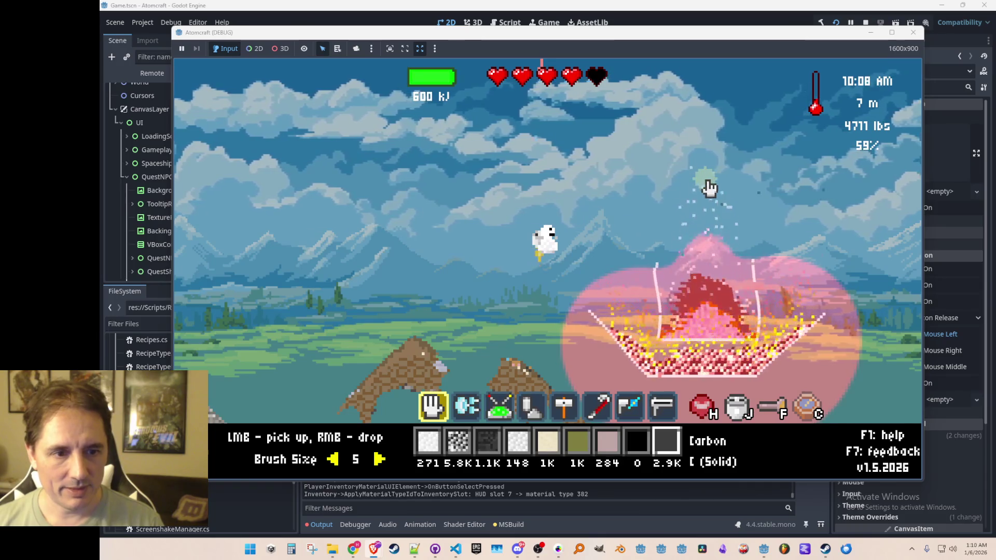
pyautogui.press('7')
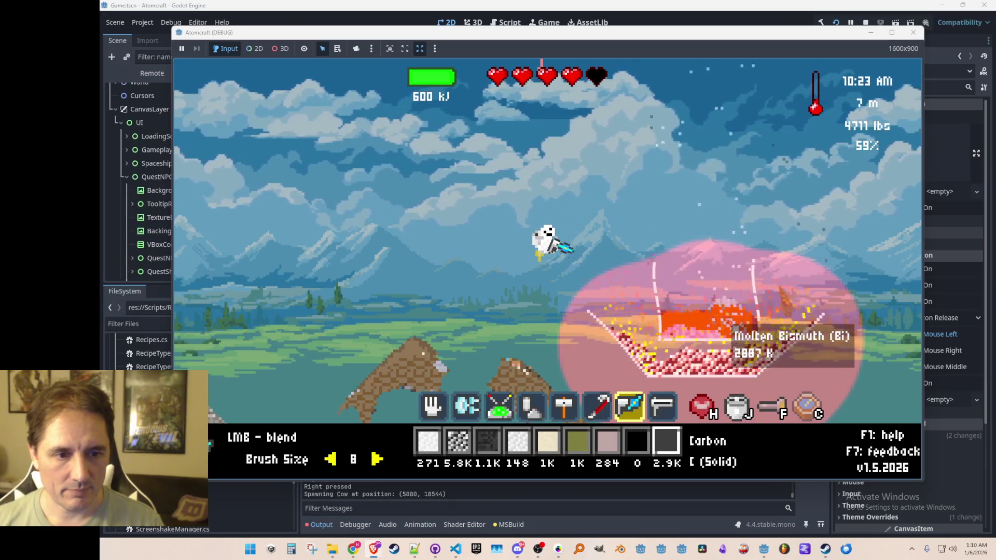
# Scoop the molten bismuth out of the basin, bringing the stock to 414.
pyautogui.press('1')
pyautogui.moveTo(710, 325); pyautogui.dragTo(670, 330)
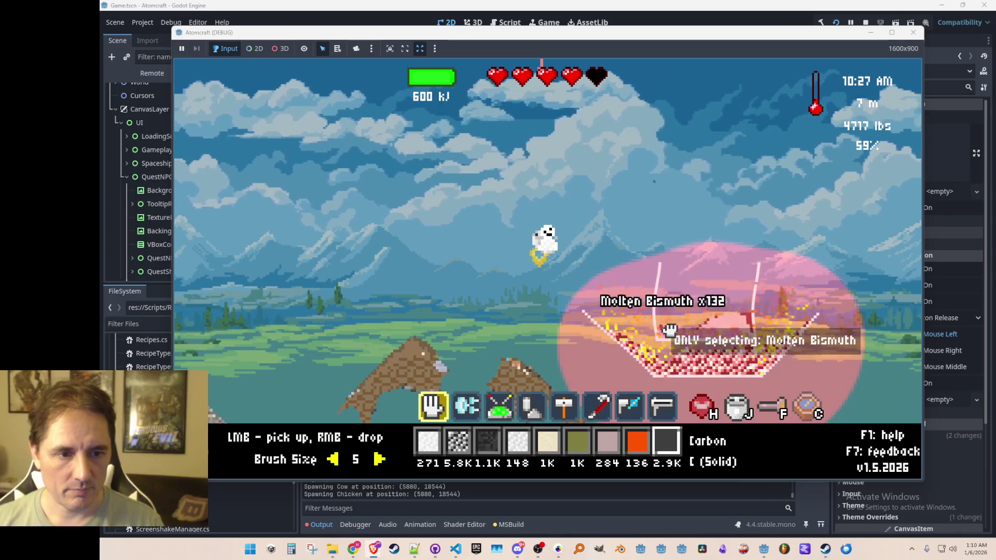
pyautogui.moveTo(743, 332); pyautogui.dragTo(725, 315)
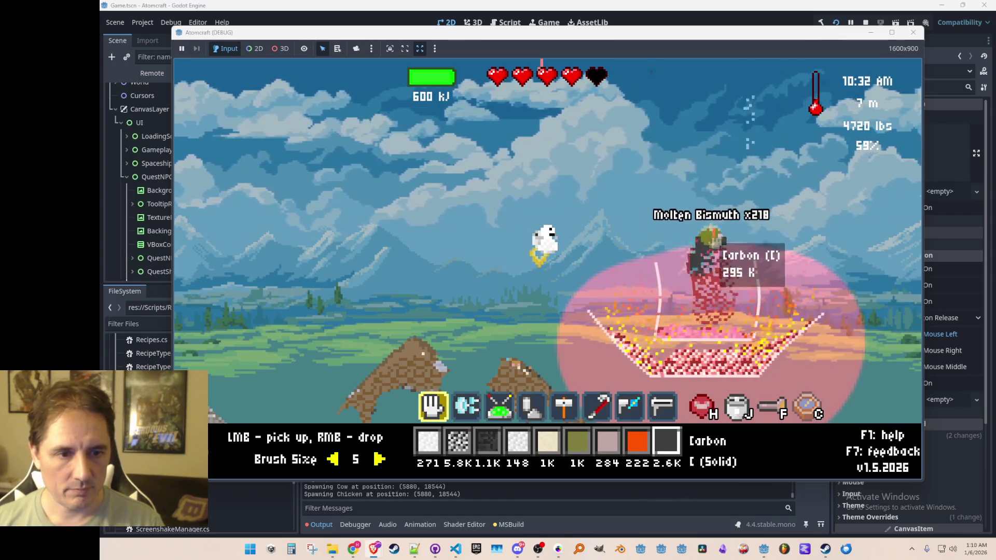
pyautogui.scroll(-6, 712, 261)
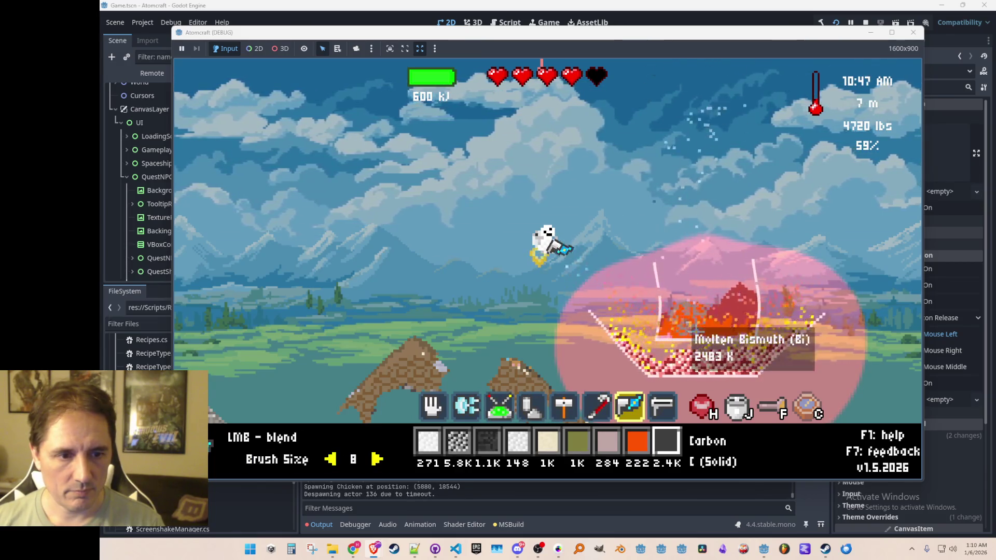
pyautogui.scroll(6, 729, 329)
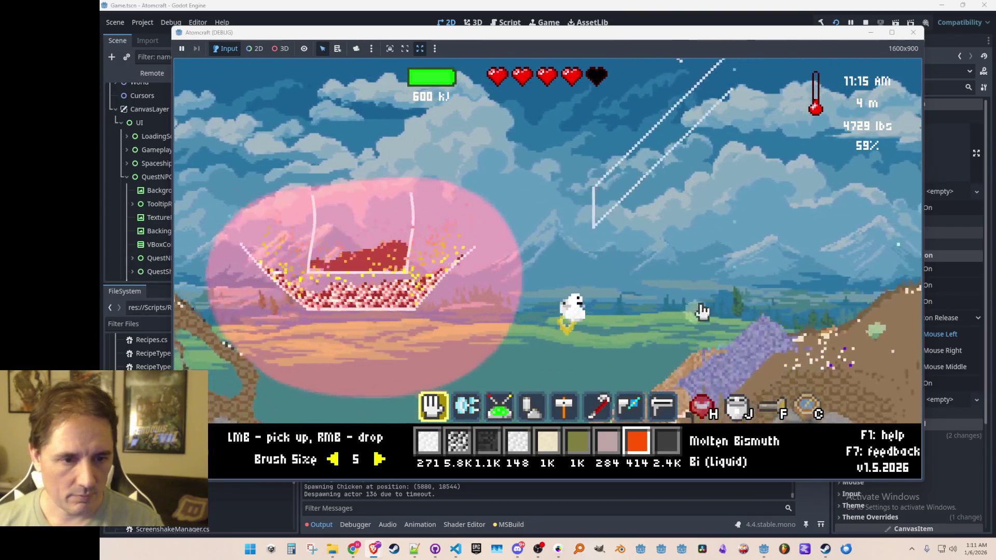
# Cool the molten bismuth on the mountaintop, gather it, and pour Strontium Oxide into the basin.
pyautogui.rightClick(737, 166)
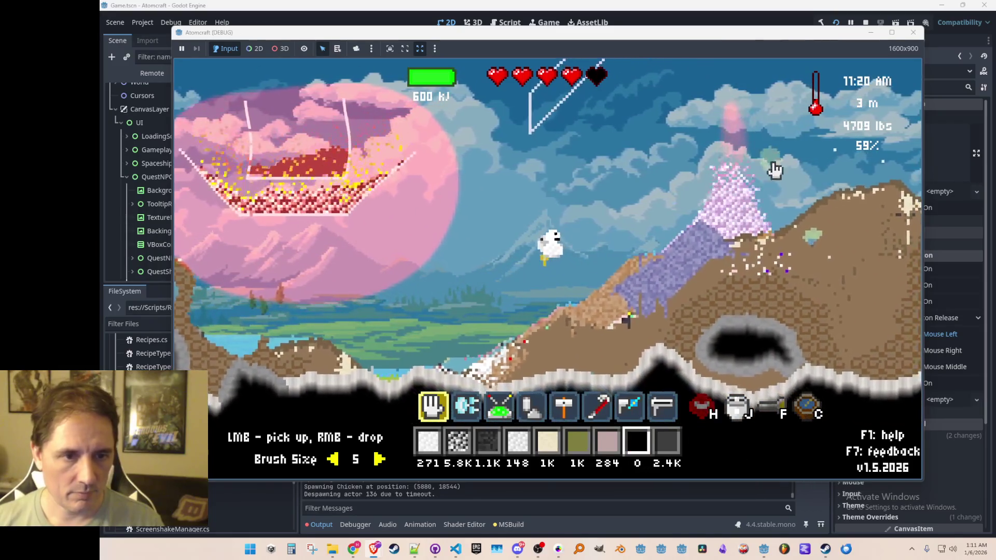
pyautogui.moveTo(729, 222)
pyautogui.mouseDown()
pyautogui.moveTo(628, 251)
pyautogui.moveTo(795, 243)
pyautogui.mouseUp()
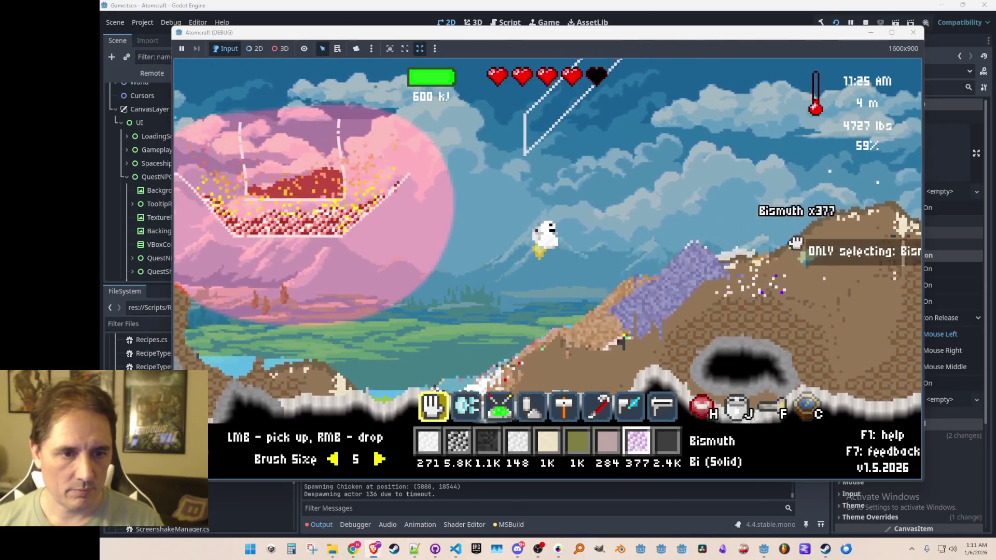
pyautogui.press('j')
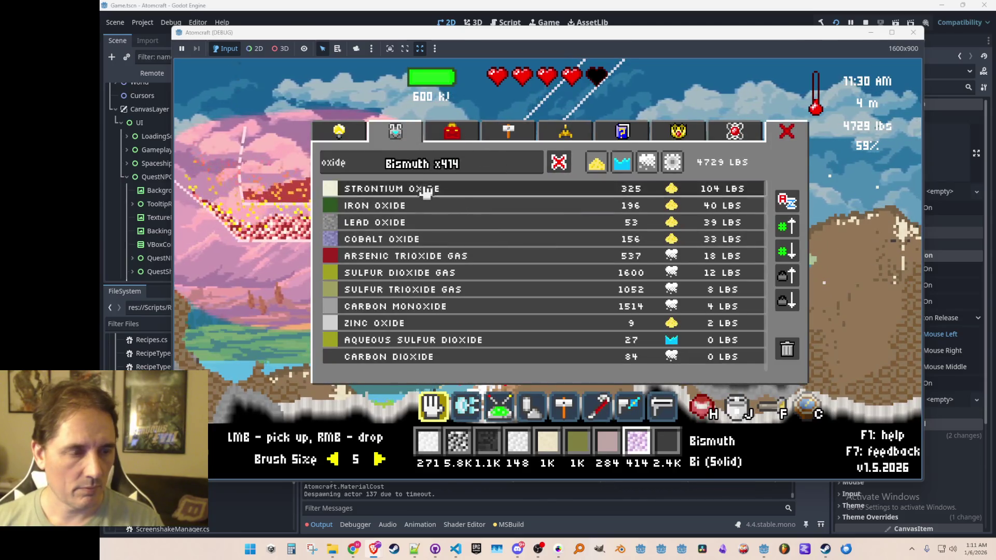
pyautogui.click(425, 190)
pyautogui.rightClick(298, 122)
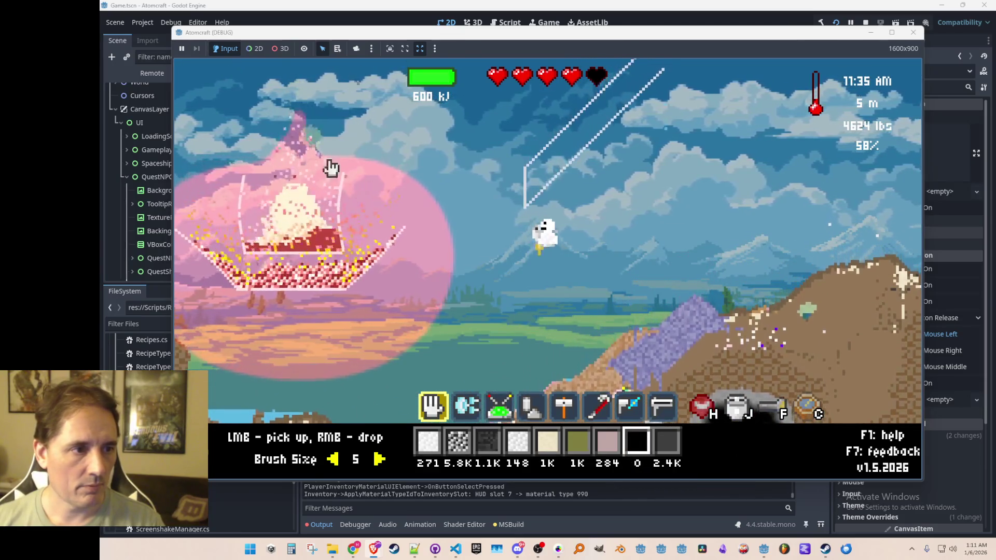
# Blend the strontium oxide and scoop out the strontium, bringing it to 352.
pyautogui.press('8')
pyautogui.press('7')
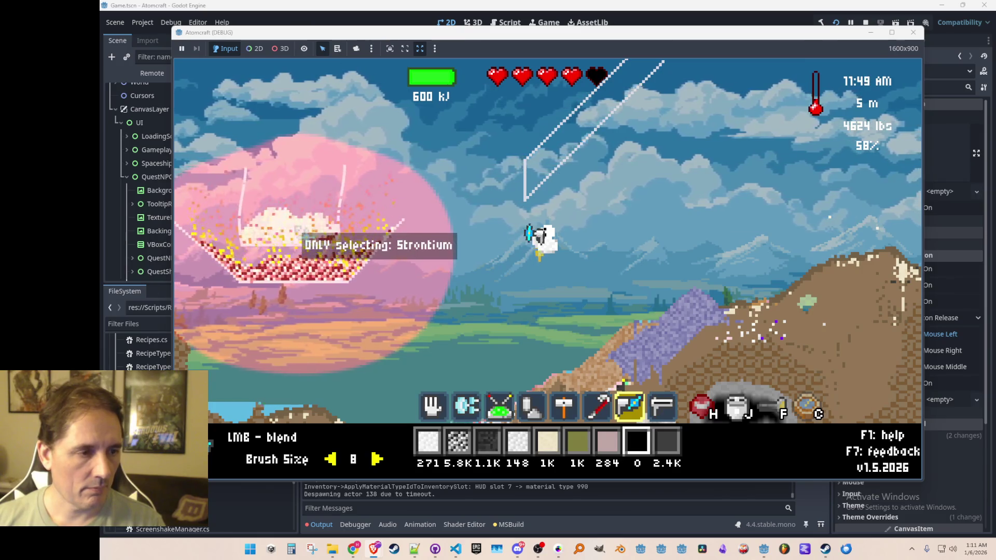
pyautogui.press('8')
pyautogui.press('1')
pyautogui.click(274, 235)
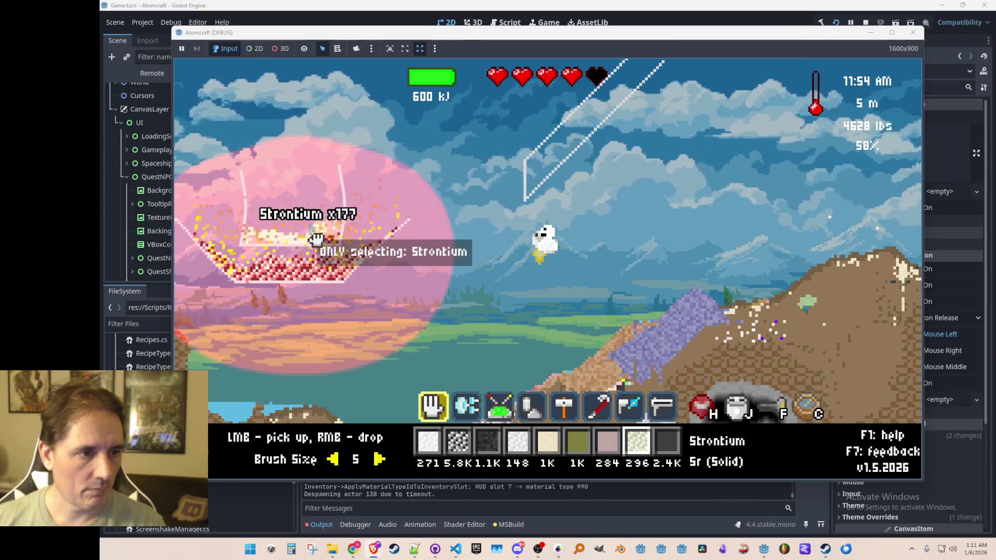
pyautogui.scroll(-1, 268, 212)
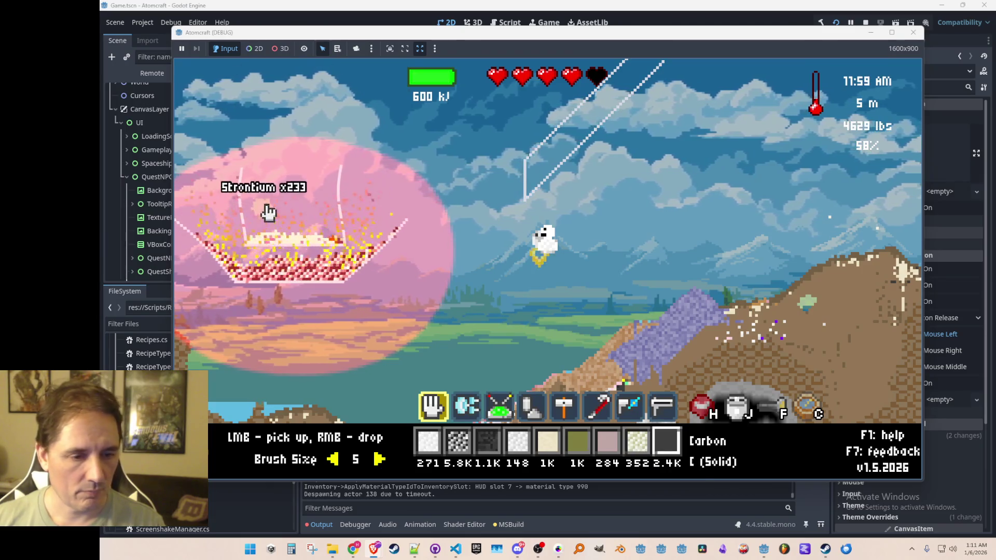
pyautogui.press('8')
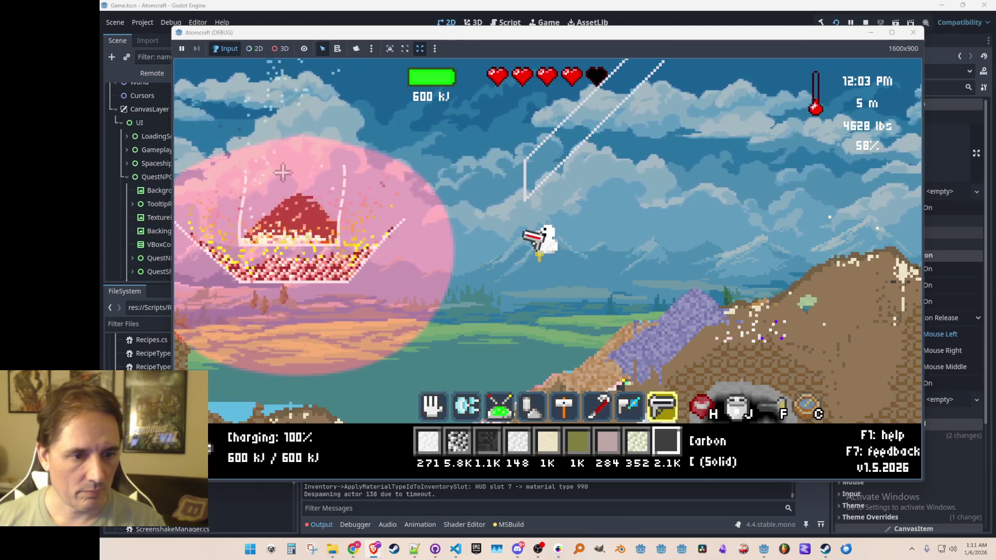
pyautogui.press('7')
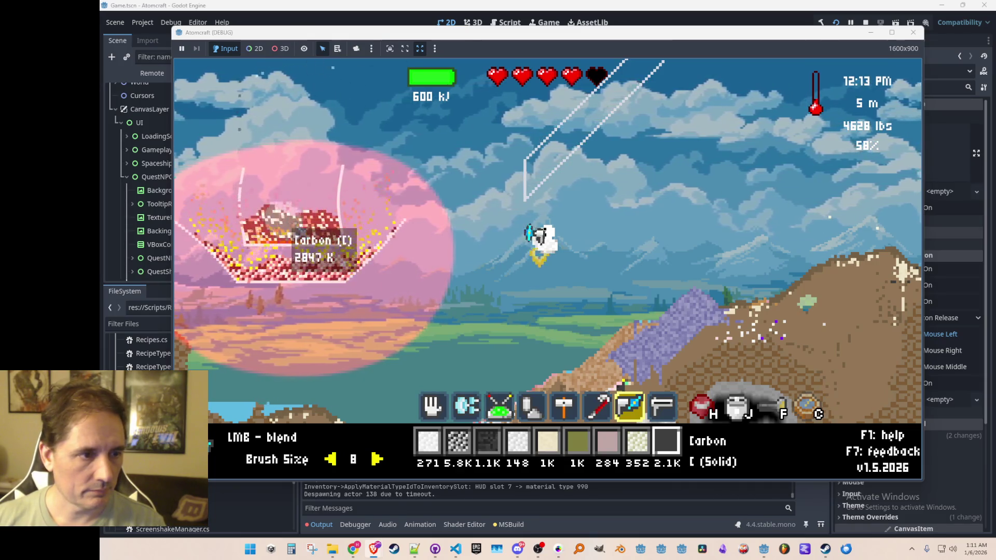
# Choose Iron Oxide from the oxide list and feed it into the basin.
pyautogui.press('j')
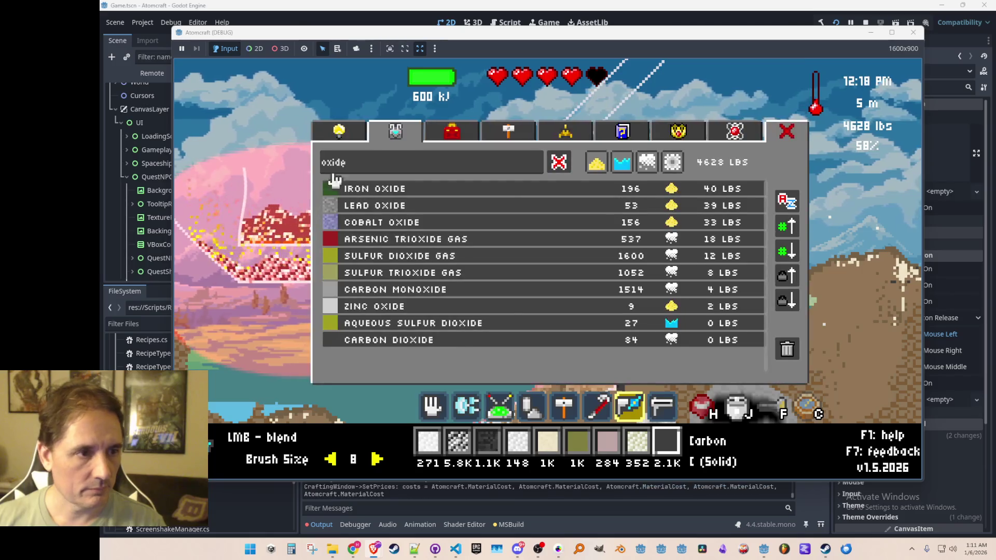
pyautogui.click(403, 193)
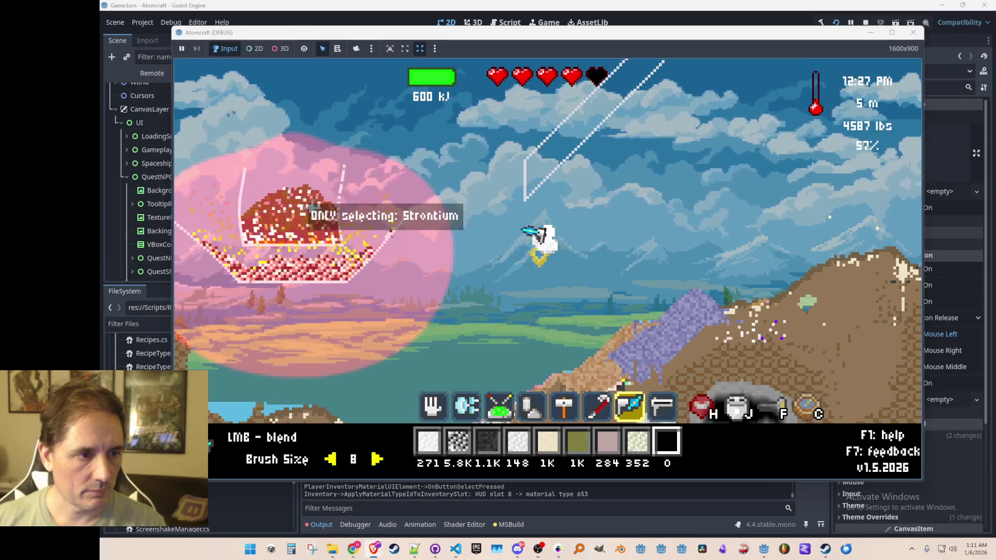
pyautogui.scroll(-2, 290, 218)
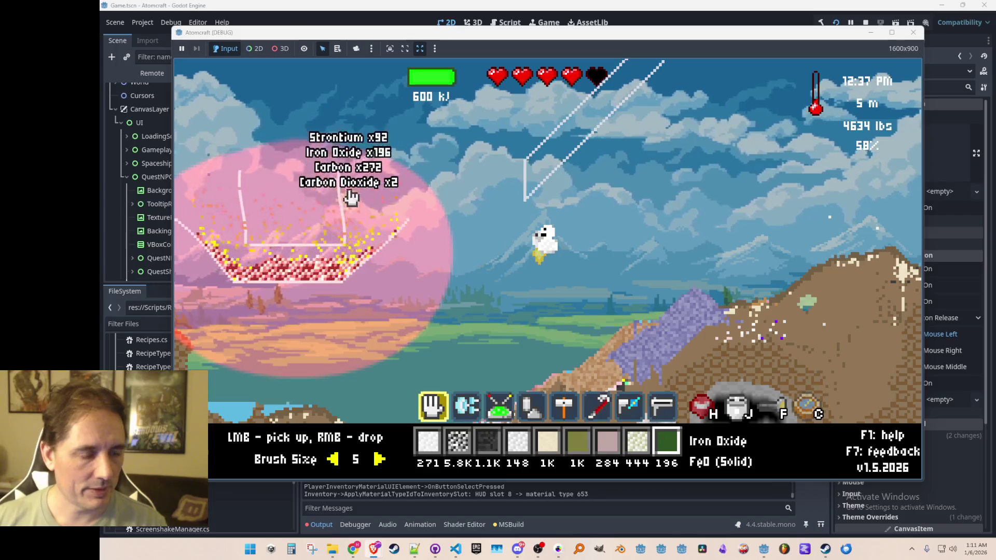
# Make Cobalt Oxide (156) the active material after trying several other oxides.
pyautogui.press('j')
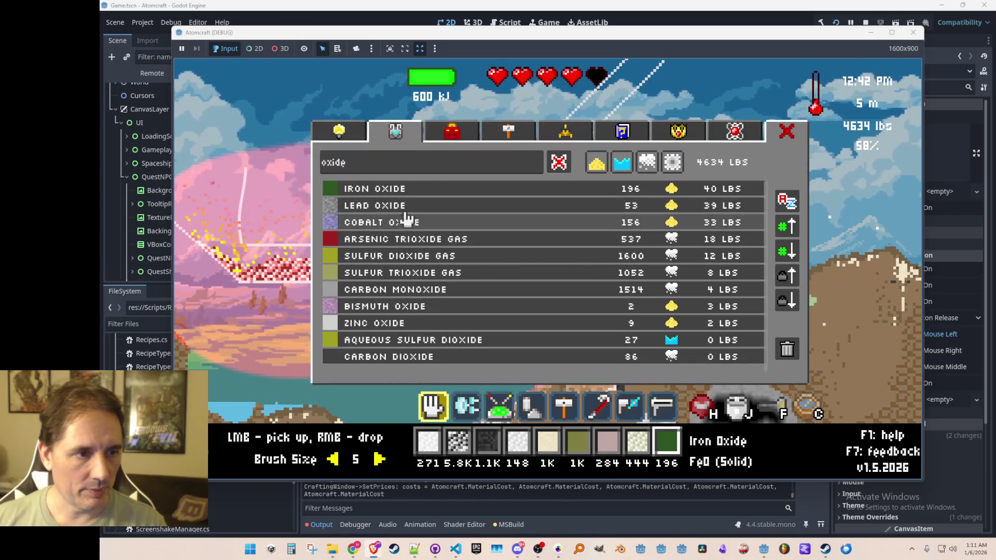
pyautogui.click(422, 306)
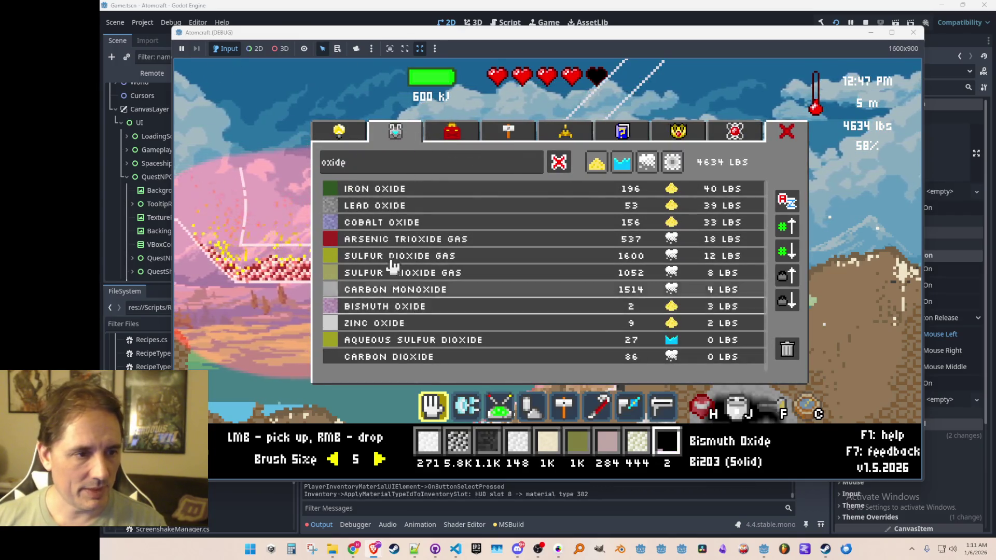
pyautogui.press('j')
pyautogui.press('j')
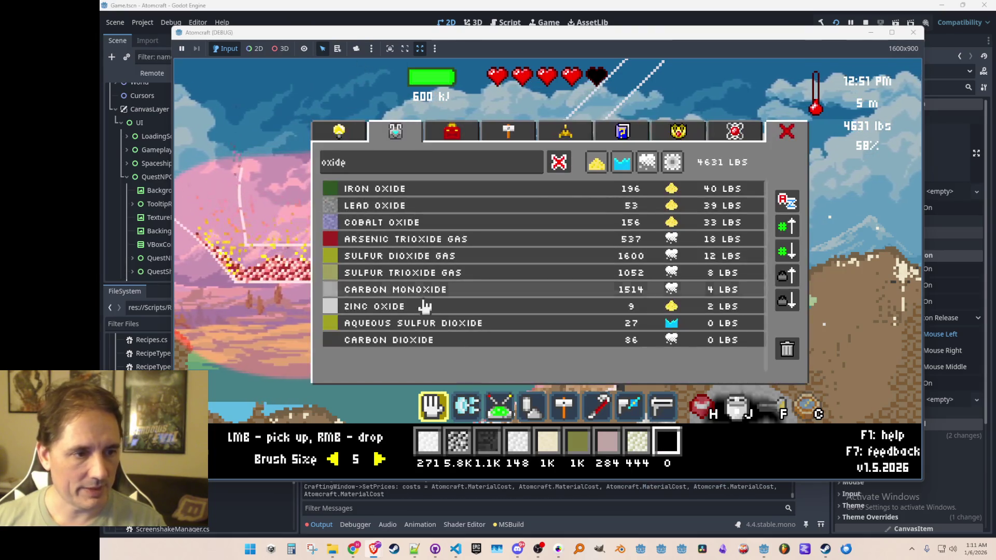
pyautogui.click(429, 311)
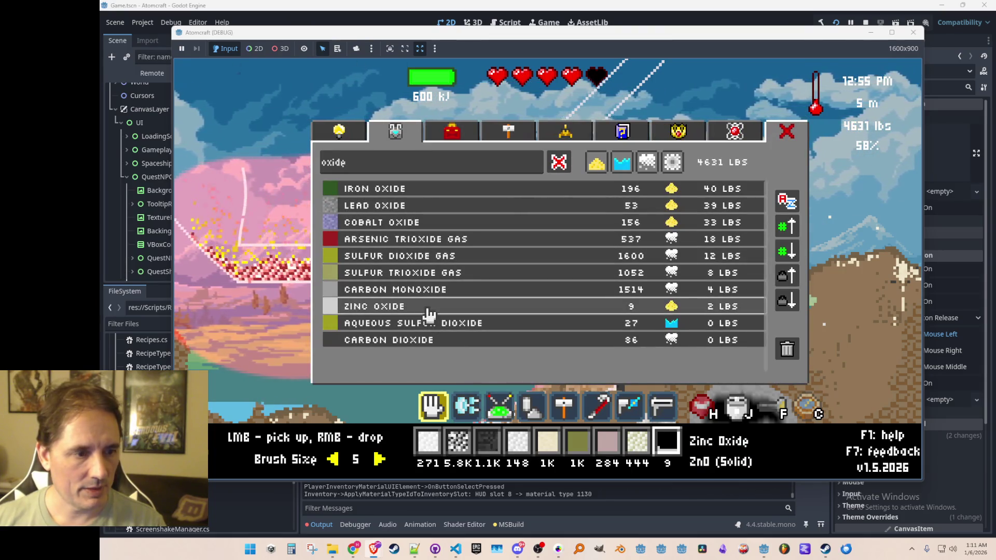
pyautogui.click(422, 289)
pyautogui.click(414, 272)
pyautogui.click(421, 221)
# Pour the Cobalt Oxide into the basin.
pyautogui.press('j')
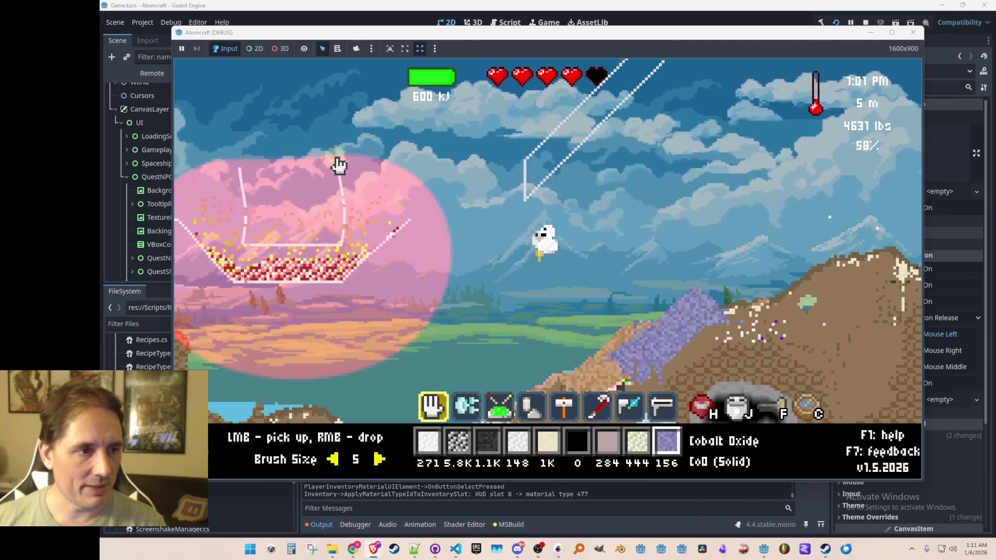
pyautogui.rightClick(285, 106)
pyautogui.scroll(-5, 315, 127)
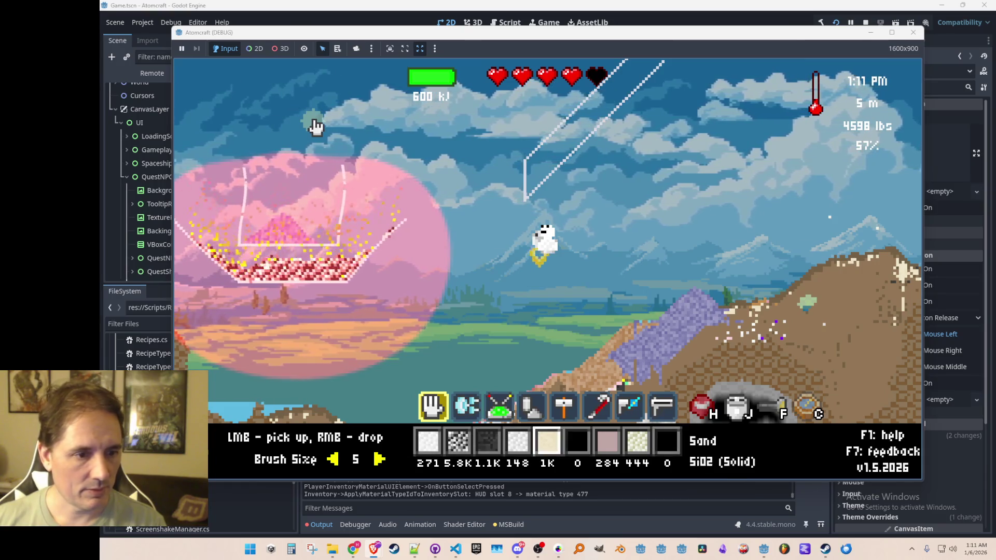
pyautogui.scroll(-1, 315, 126)
# Select Carbon to smelt the cobalt, then scoop out molten cobalt, reaching 457.
pyautogui.write('j')
pyautogui.write('car')
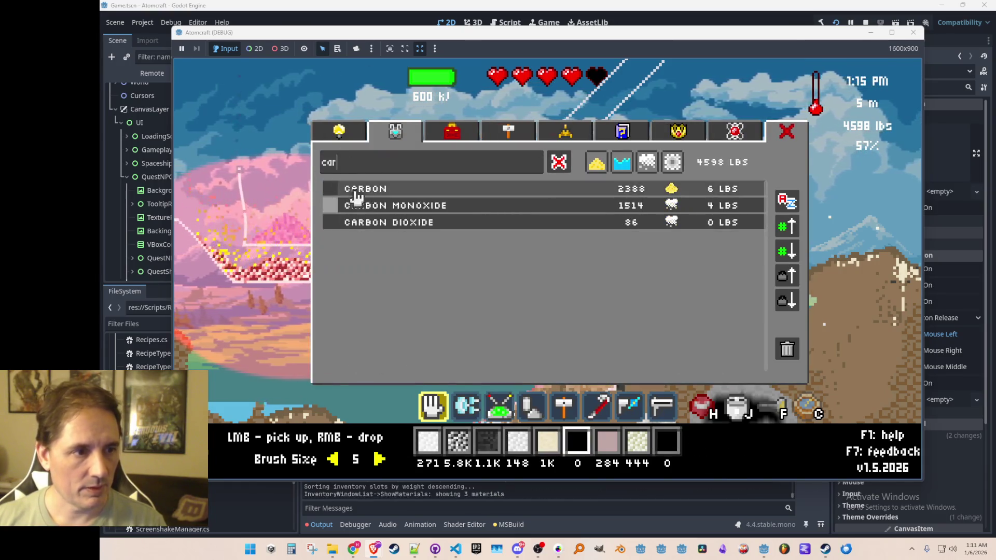
pyautogui.click(375, 190)
pyautogui.press('j')
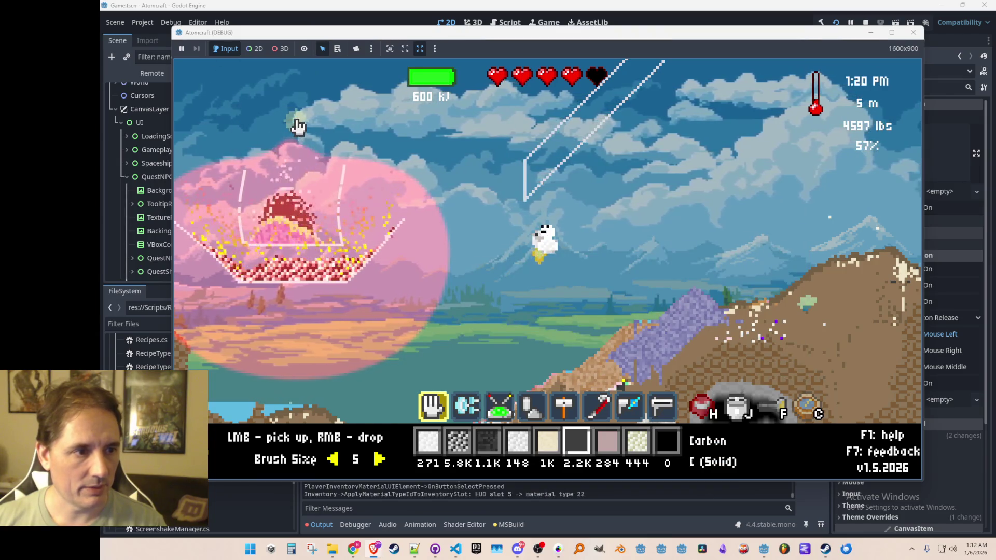
pyautogui.scroll(2, 294, 156)
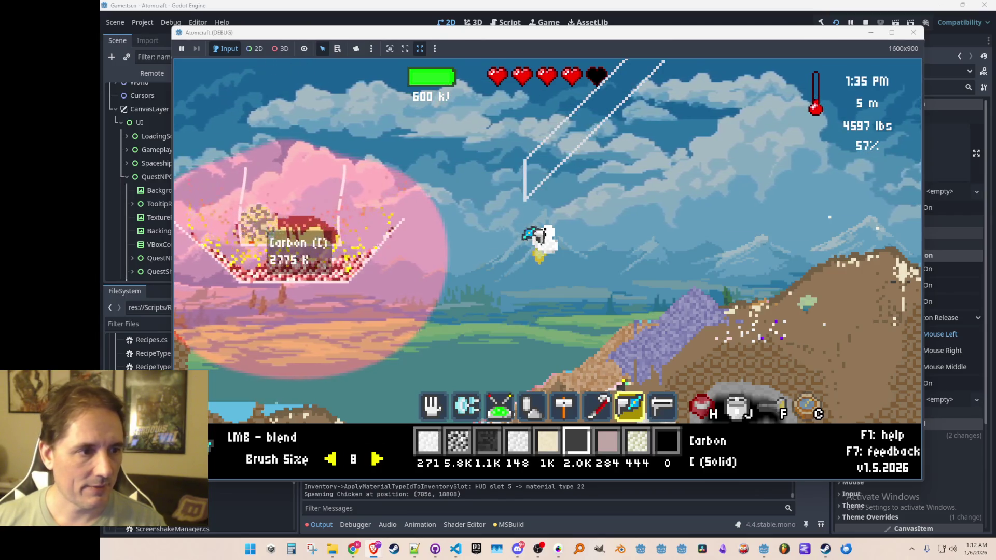
pyautogui.scroll(-2, 397, 245)
pyautogui.moveTo(324, 257)
pyautogui.mouseDown()
pyautogui.moveTo(249, 251)
pyautogui.moveTo(390, 248)
pyautogui.moveTo(256, 280)
pyautogui.mouseUp()
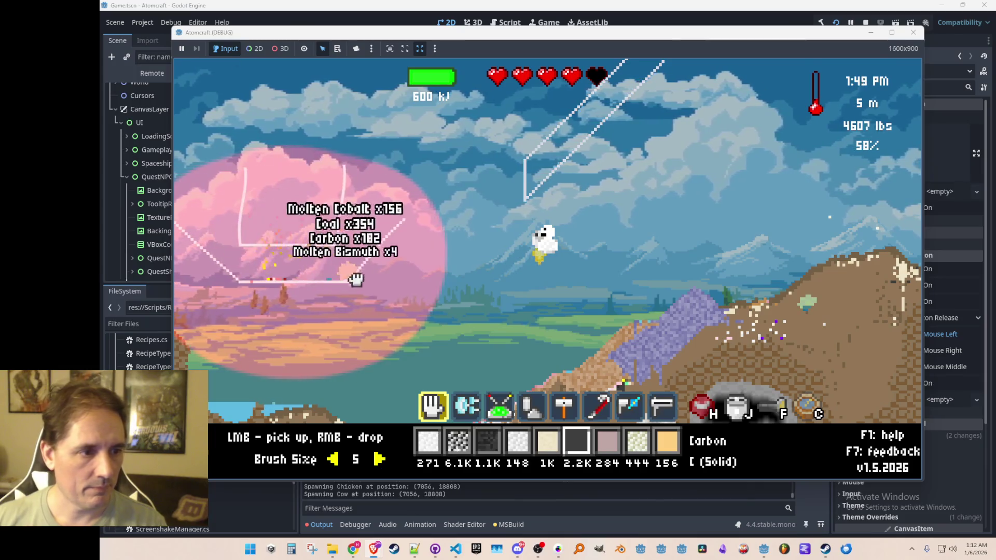
pyautogui.press('Tab')
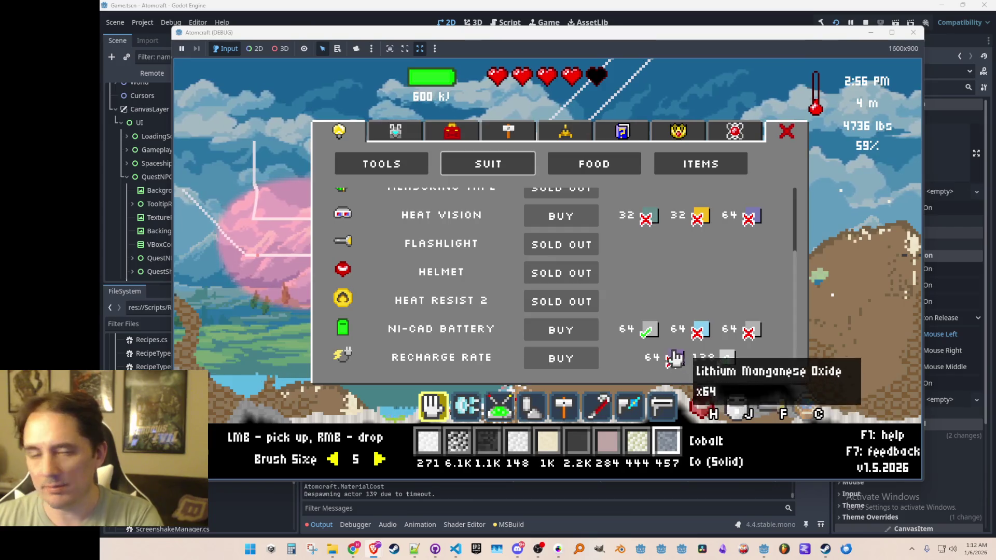
# Browse the shop, toolbox, inventory, crafting, spaceship and materials guide pages.
pyautogui.scroll(3, 669, 358)
pyautogui.scroll(-3, 685, 290)
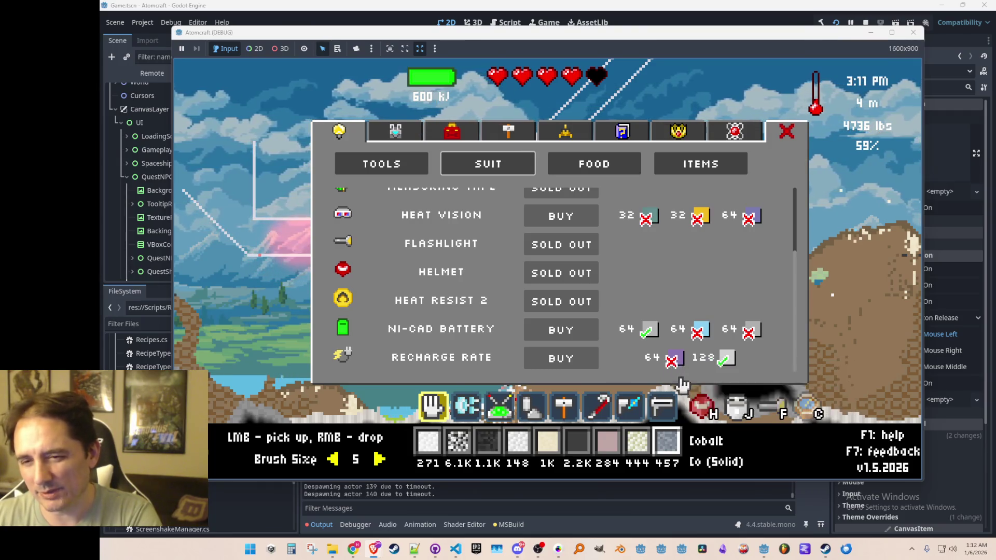
pyautogui.scroll(3, 669, 290)
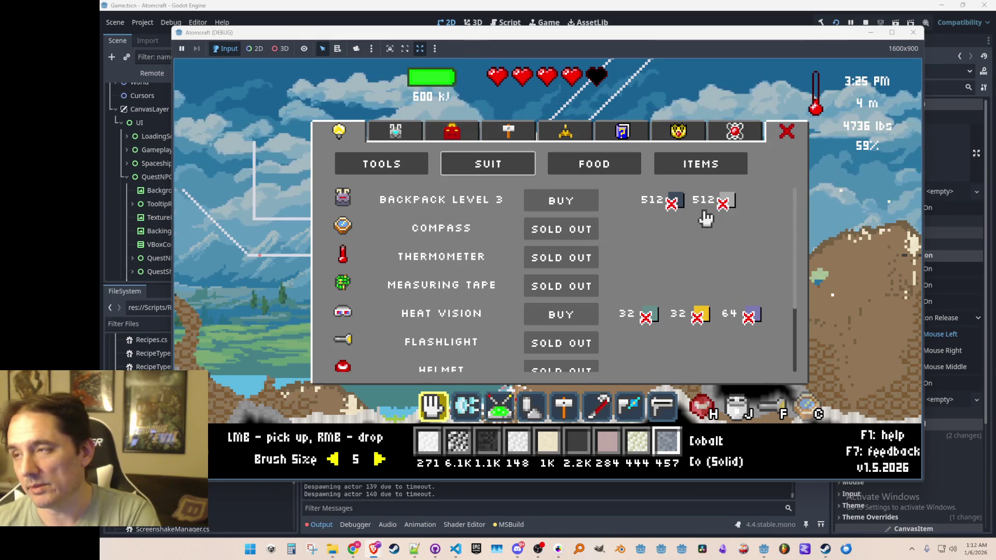
pyautogui.press('Escape')
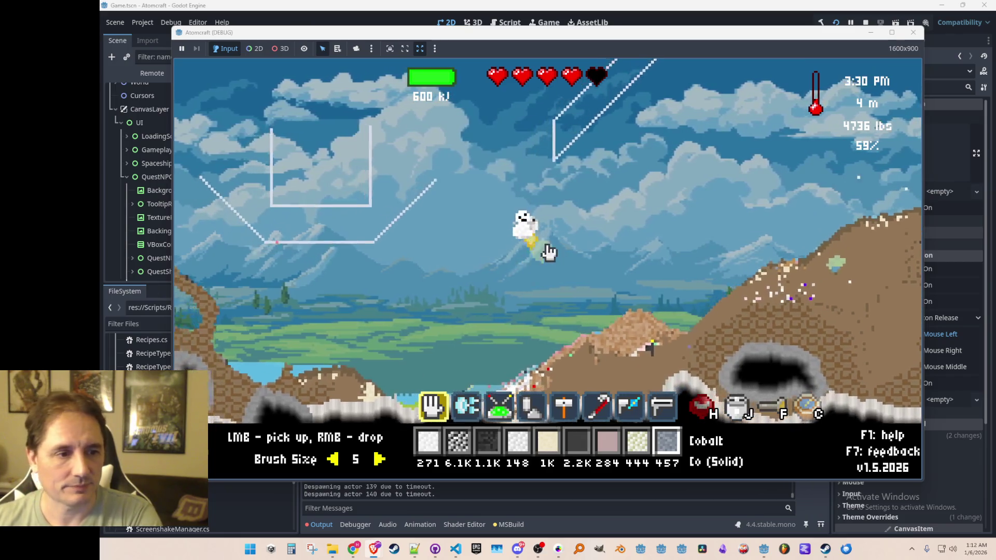
pyautogui.press('Tab')
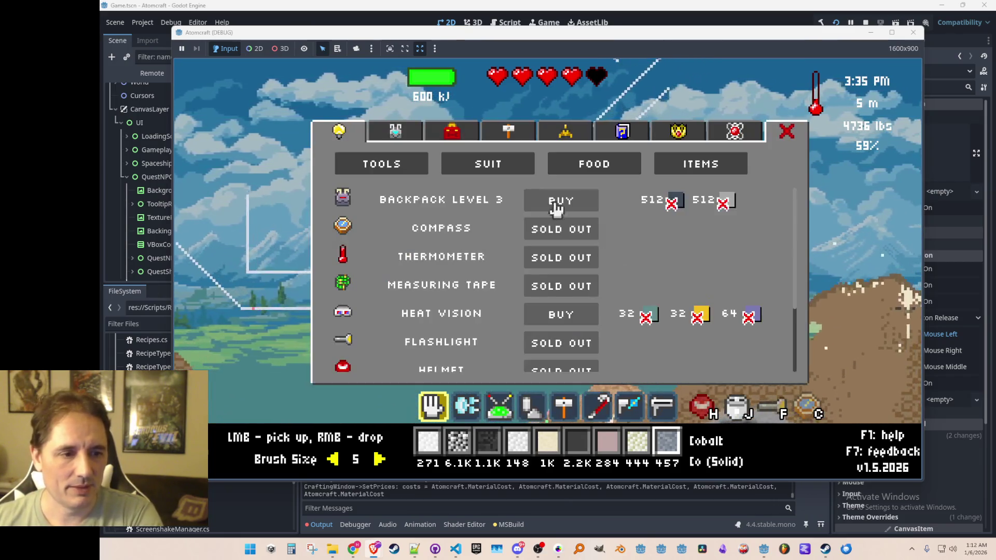
pyautogui.click(452, 132)
pyautogui.click(395, 132)
pyautogui.click(338, 133)
pyautogui.click(500, 134)
pyautogui.click(466, 134)
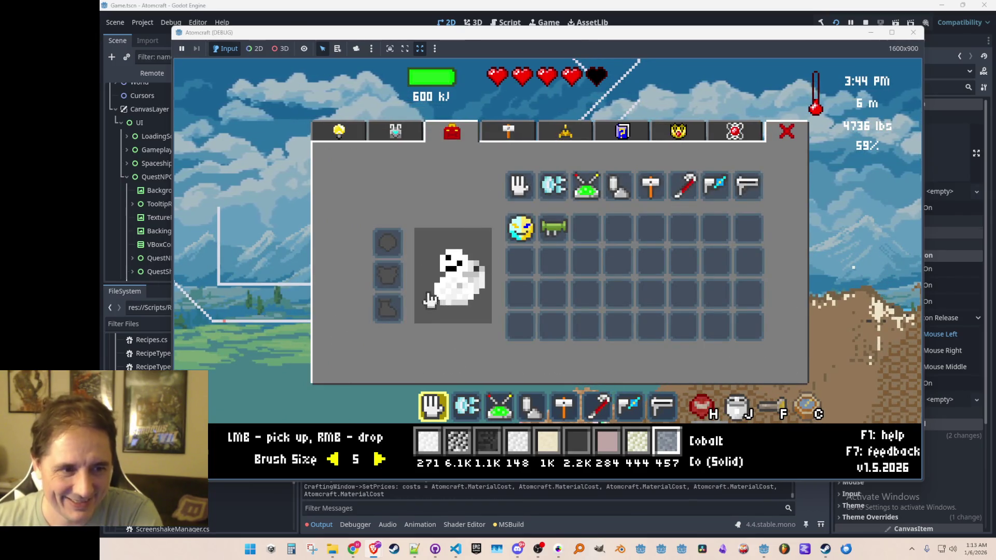
pyautogui.click(566, 134)
pyautogui.click(625, 136)
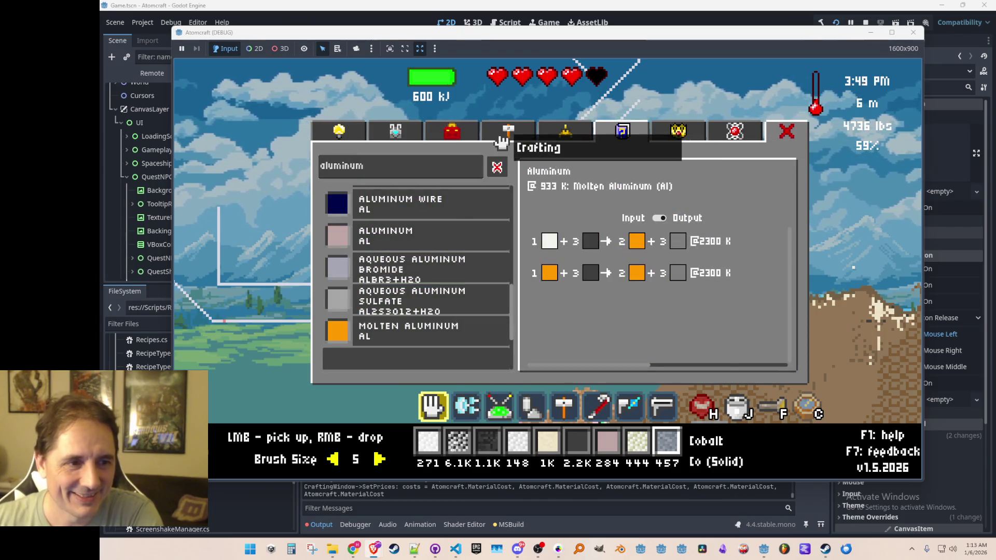
pyautogui.click(500, 139)
# Craft 64 Cooling Elements from the heat materials recipes.
pyautogui.click(429, 165)
pyautogui.click(399, 165)
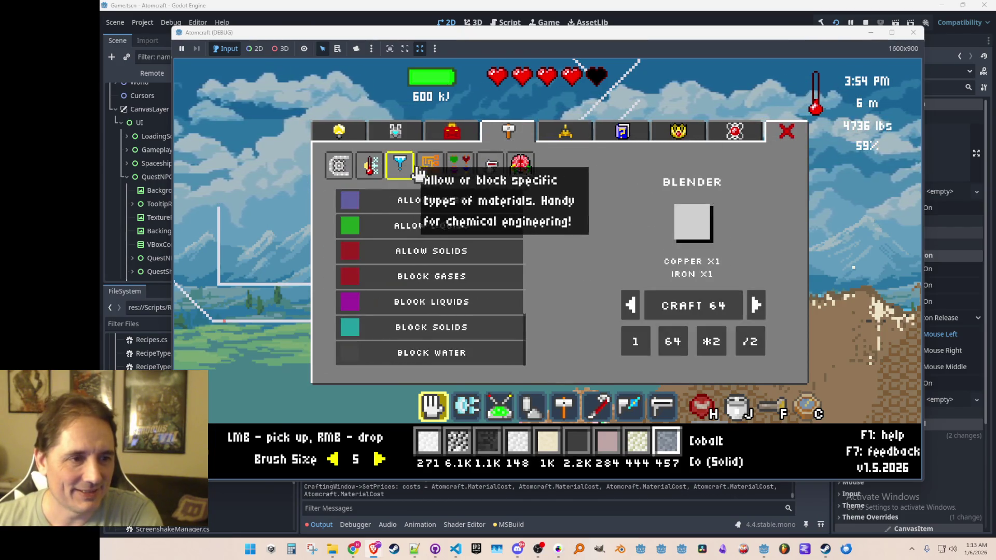
pyautogui.click(371, 169)
pyautogui.press('Escape')
pyautogui.press('Tab')
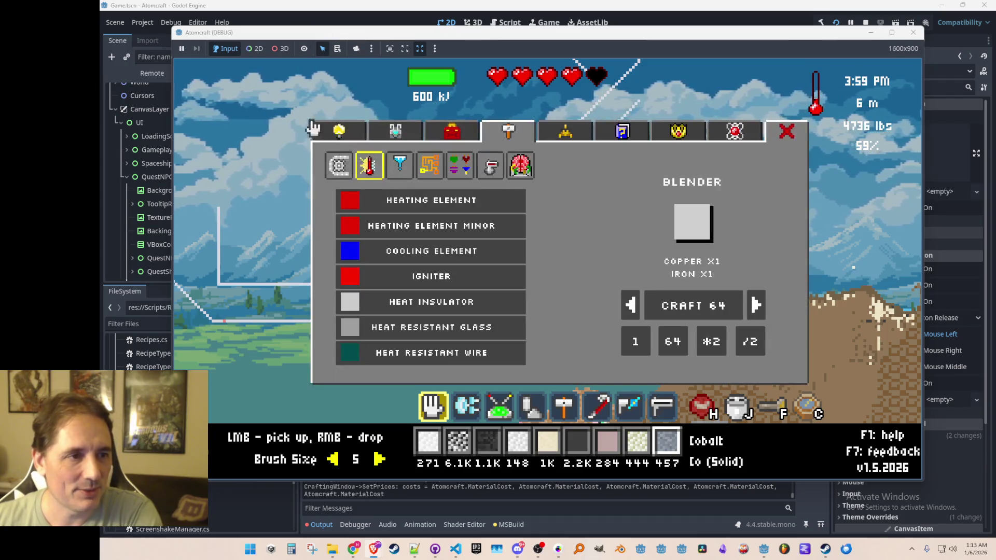
pyautogui.click(406, 251)
pyautogui.click(687, 346)
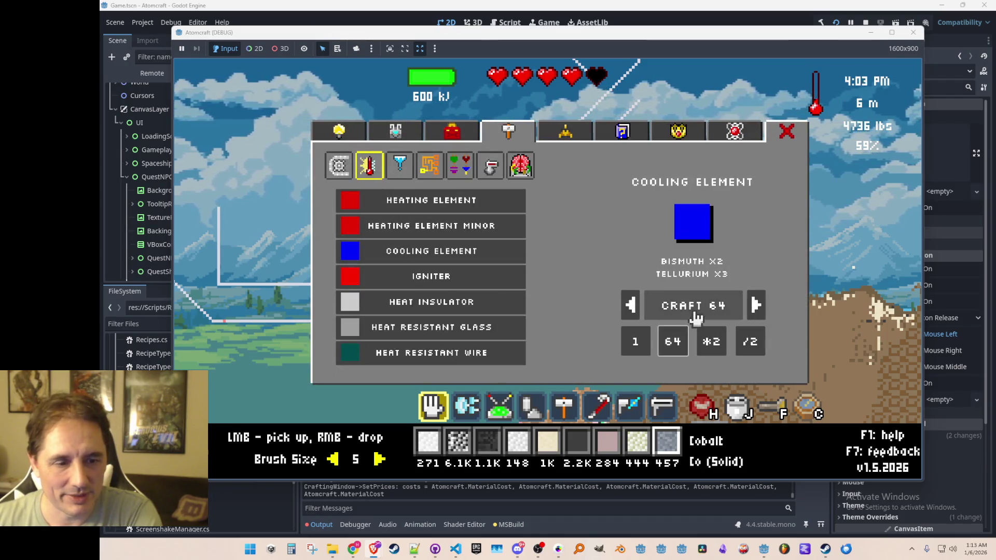
pyautogui.press('Escape')
# Filter the inventory for 'cool' and assign Cooling Element to a hotbar slot.
pyautogui.press('6')
pyautogui.press('4')
pyautogui.press('5')
pyautogui.press('Tab')
pyautogui.click(394, 136)
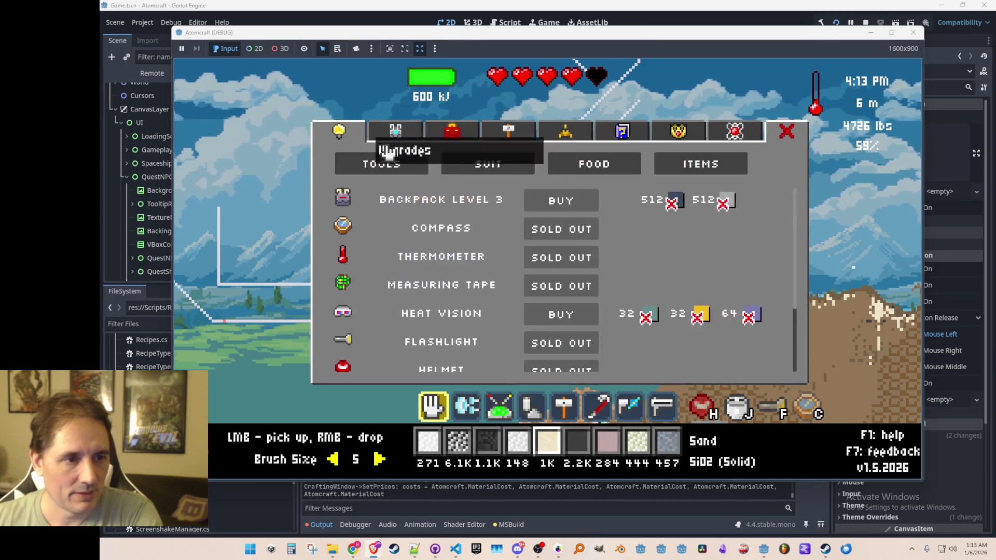
pyautogui.press('i')
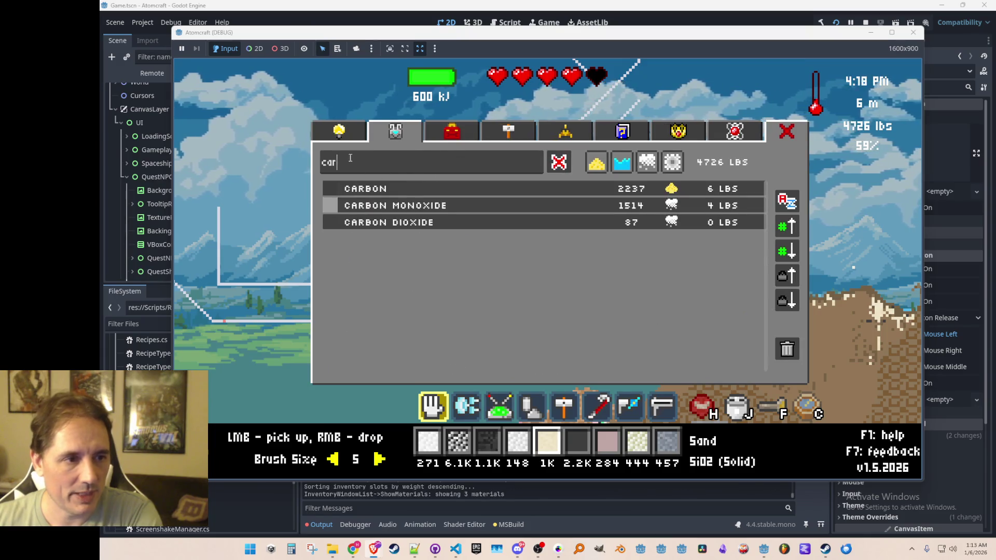
pyautogui.press('BackSpace')
pyautogui.press('BackSpace')
pyautogui.press('BackSpace')
pyautogui.write('cool')
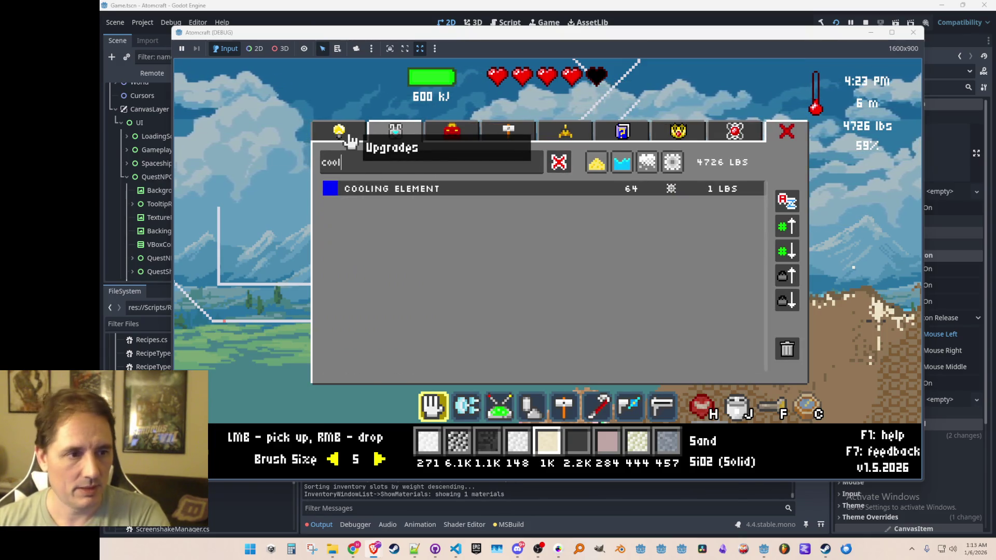
pyautogui.click(431, 190)
pyautogui.press('Escape')
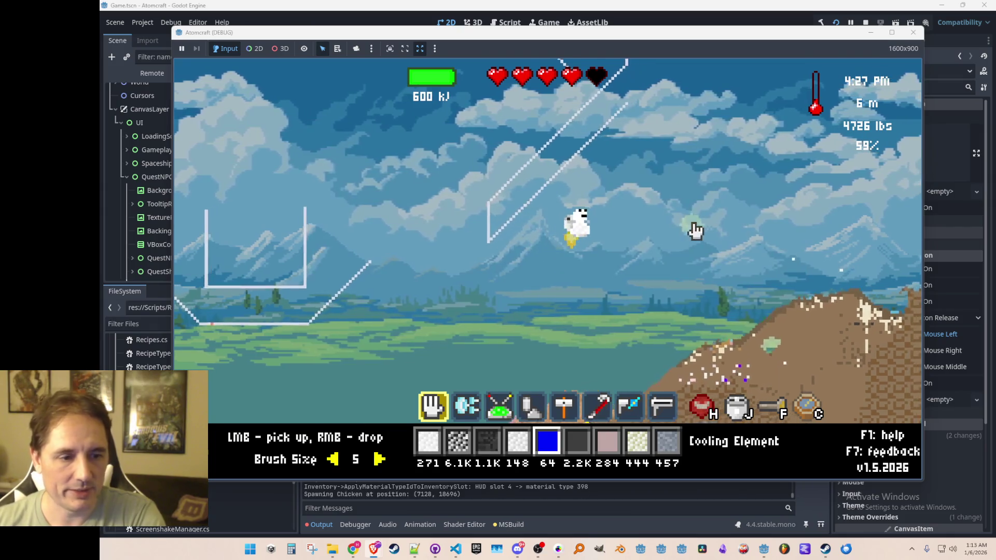
# Fill a 9 x 13 block in the sky with Cooling Element.
pyautogui.press('5')
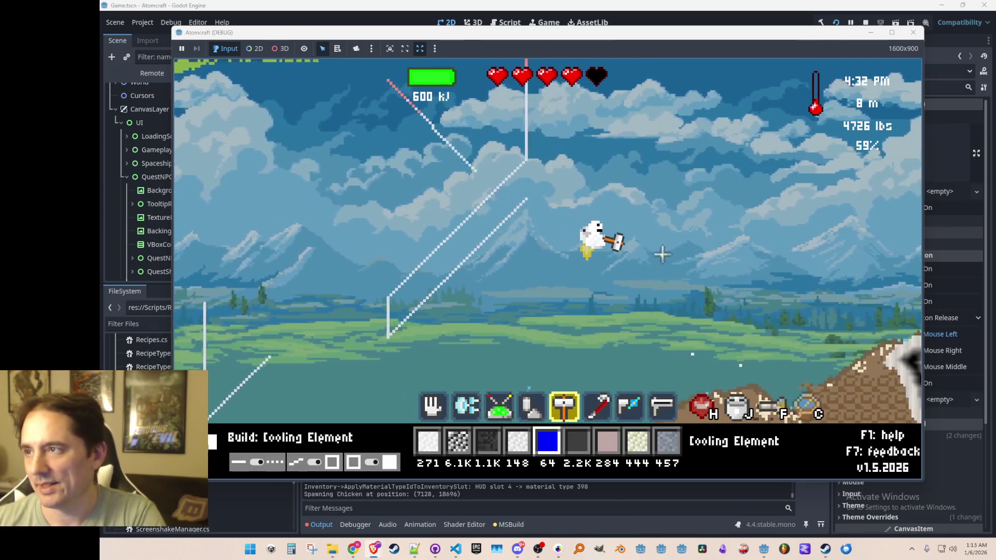
pyautogui.moveTo(649, 178)
pyautogui.mouseDown()
pyautogui.moveTo(627, 213)
pyautogui.moveTo(586, 238)
pyautogui.mouseUp()
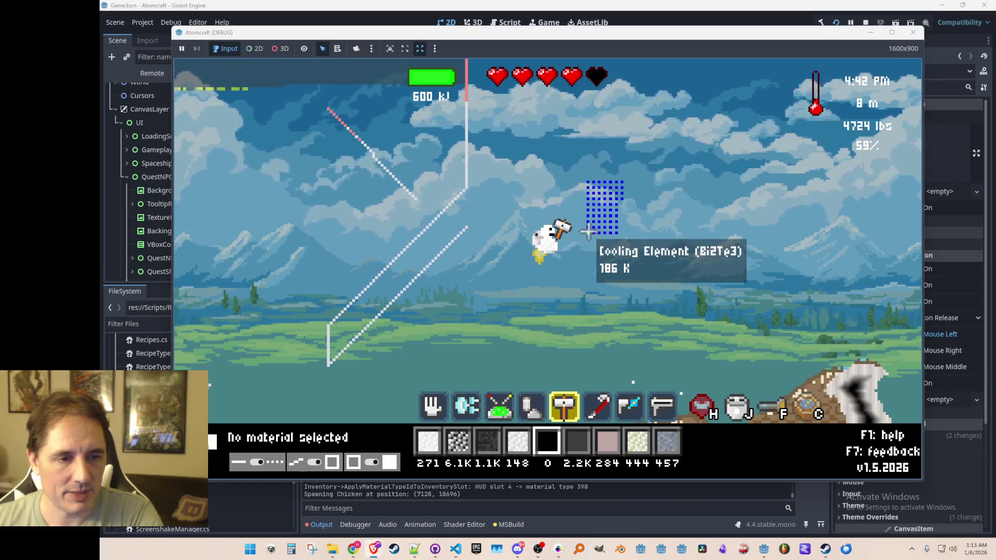
pyautogui.click(644, 275)
pyautogui.scroll(-3, 642, 276)
pyautogui.scroll(3, 642, 275)
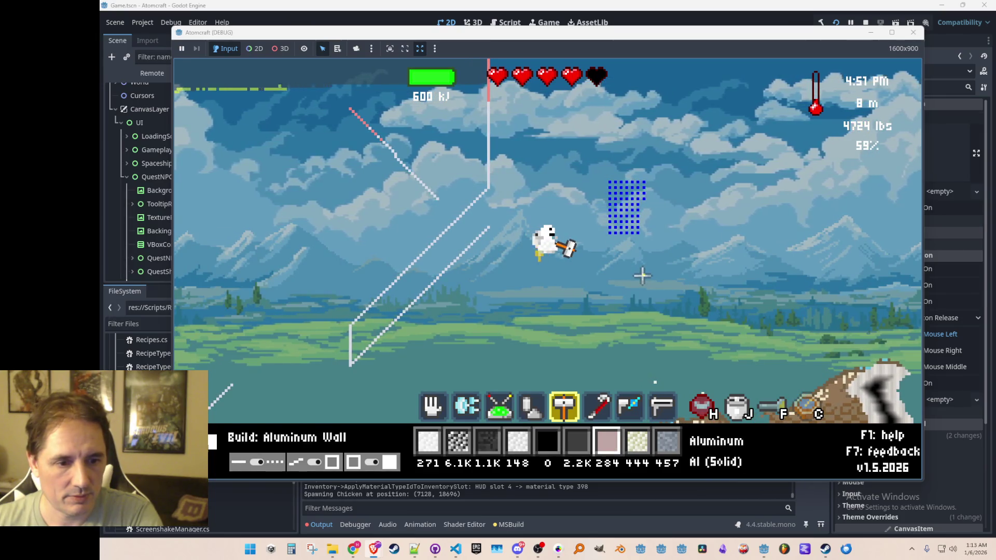
# Search the materials for 'ccer' and 'clay', then settle on Wood as the build material.
pyautogui.write('cool')
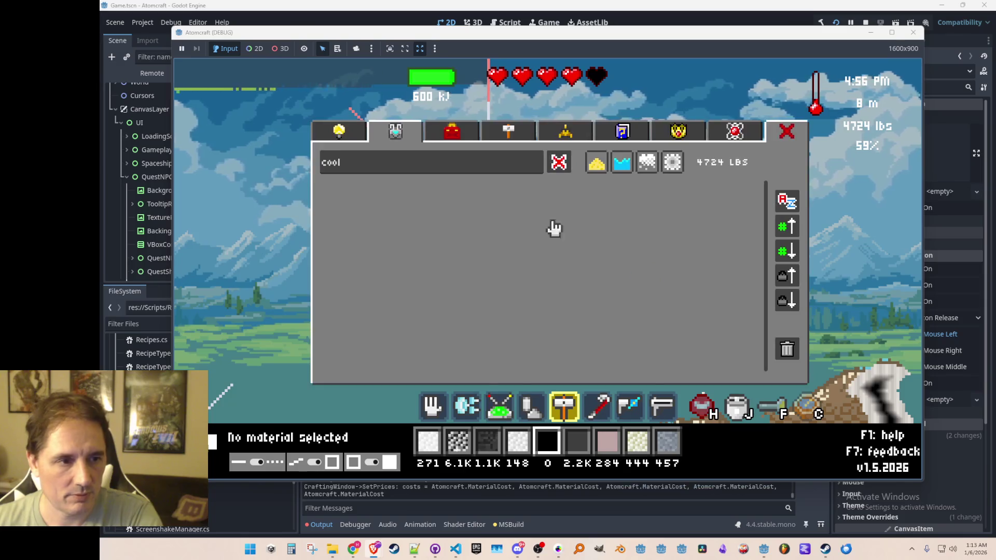
pyautogui.write('cer')
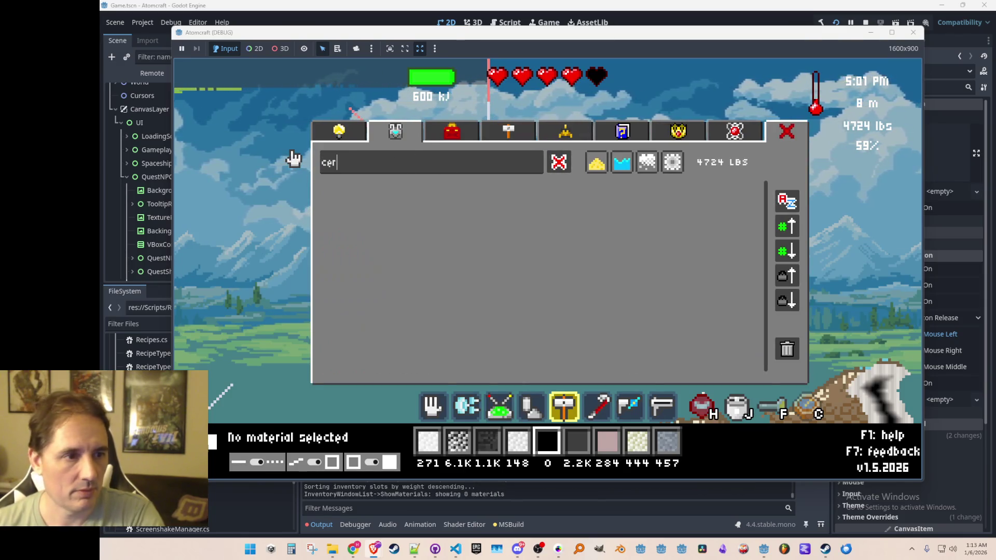
pyautogui.press('BackSpace')
pyautogui.press('BackSpace')
pyautogui.press('BackSpace')
pyautogui.write('clay')
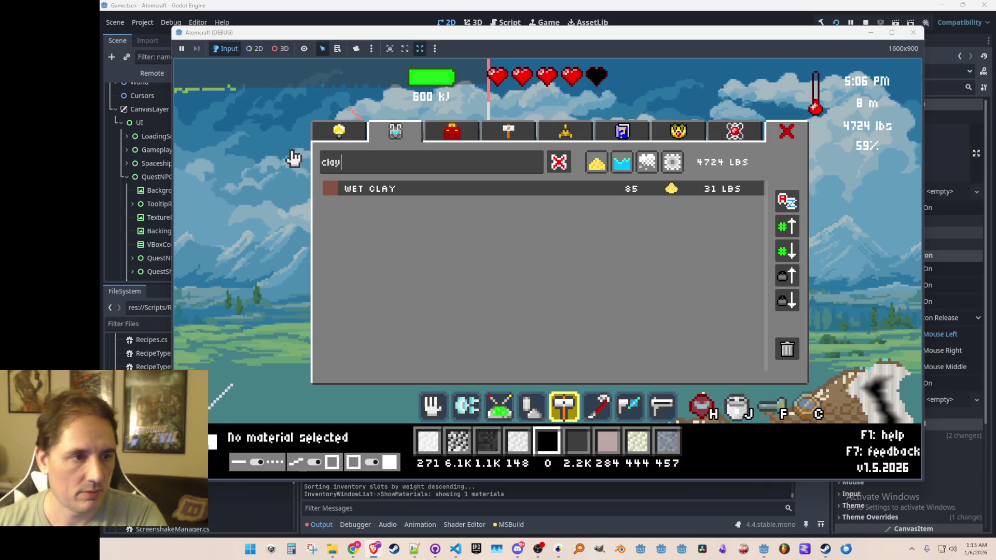
pyautogui.click(418, 194)
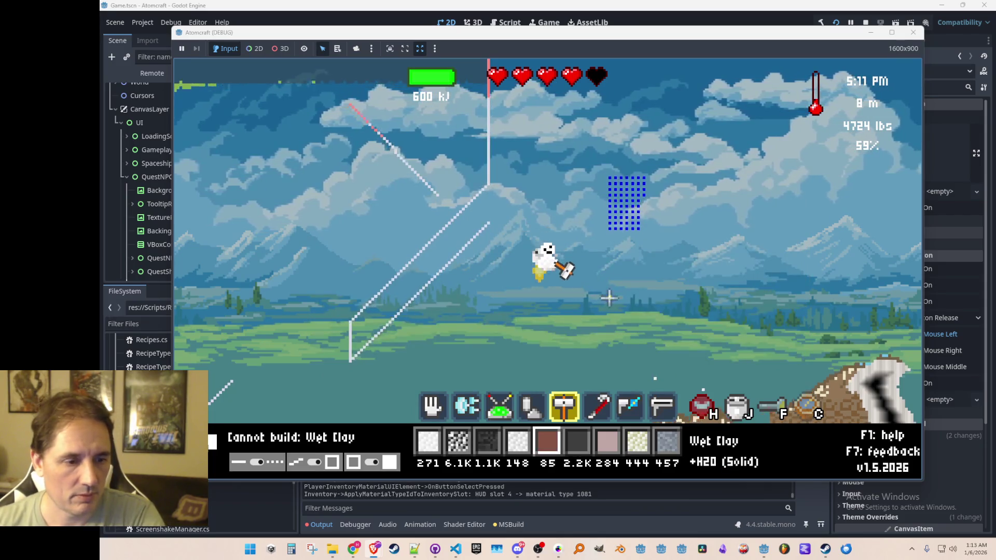
pyautogui.press('c')
pyautogui.press('BackSpace')
pyautogui.press('BackSpace')
pyautogui.press('BackSpace')
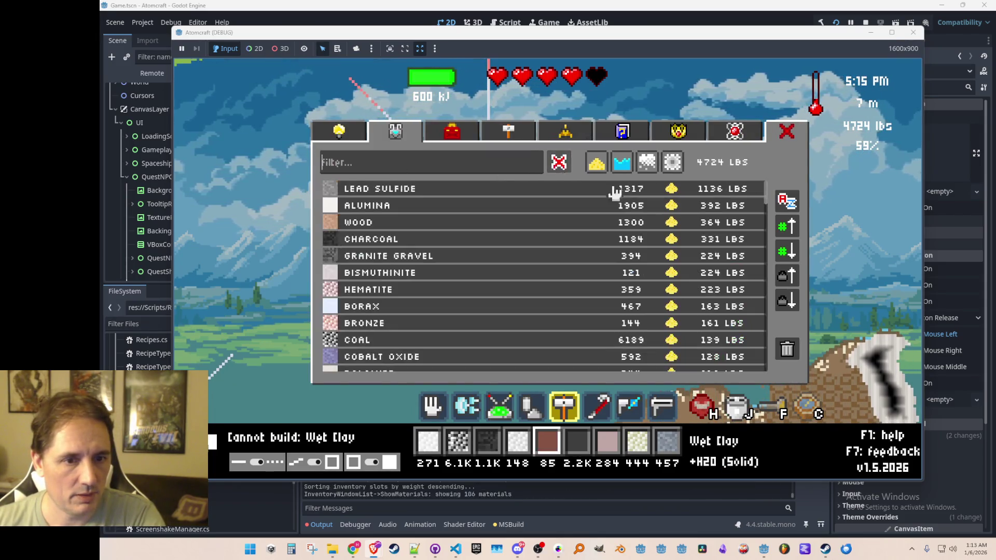
pyautogui.click(471, 226)
pyautogui.scroll(-1, 511, 252)
pyautogui.scroll(-7, 511, 252)
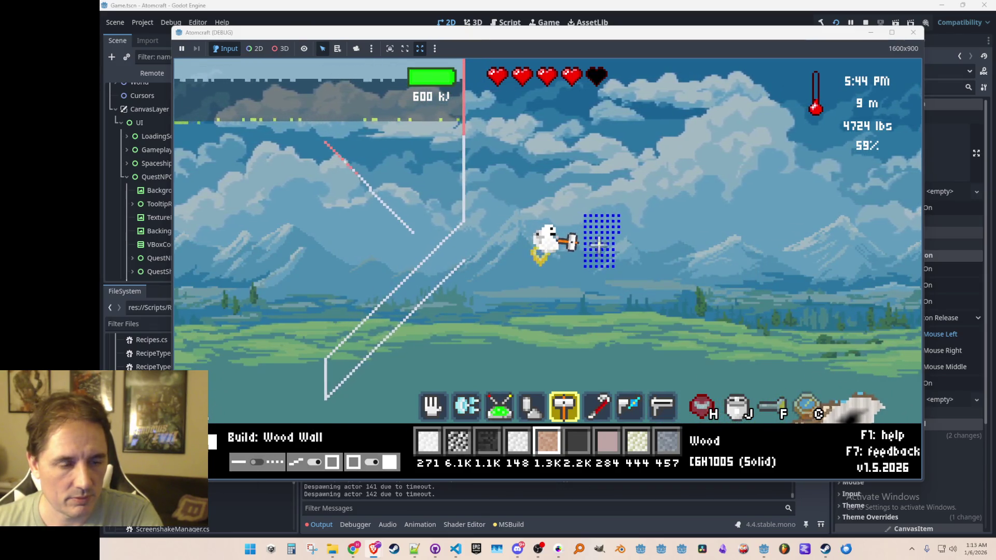
# Wall the cooling element block in with wood.
pyautogui.moveTo(579, 272)
pyautogui.mouseDown()
pyautogui.moveTo(579, 207)
pyautogui.moveTo(623, 210)
pyautogui.moveTo(623, 275)
pyautogui.moveTo(597, 283)
pyautogui.moveTo(625, 288)
pyautogui.moveTo(622, 298)
pyautogui.mouseUp()
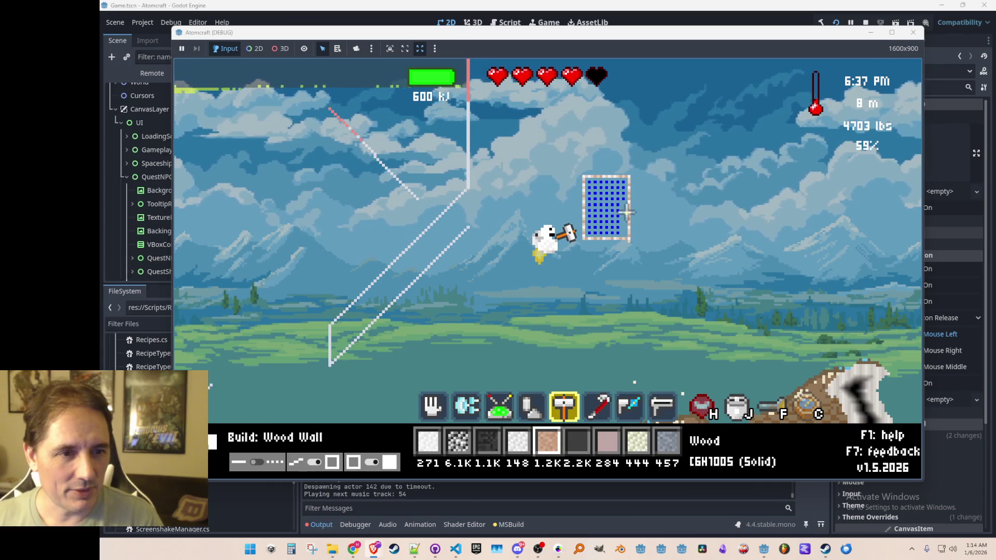
pyautogui.press('6')
pyautogui.press('7')
pyautogui.press('6')
pyautogui.scroll(-3, 626, 212)
pyautogui.scroll(-1, 626, 218)
pyautogui.scroll(-1, 626, 228)
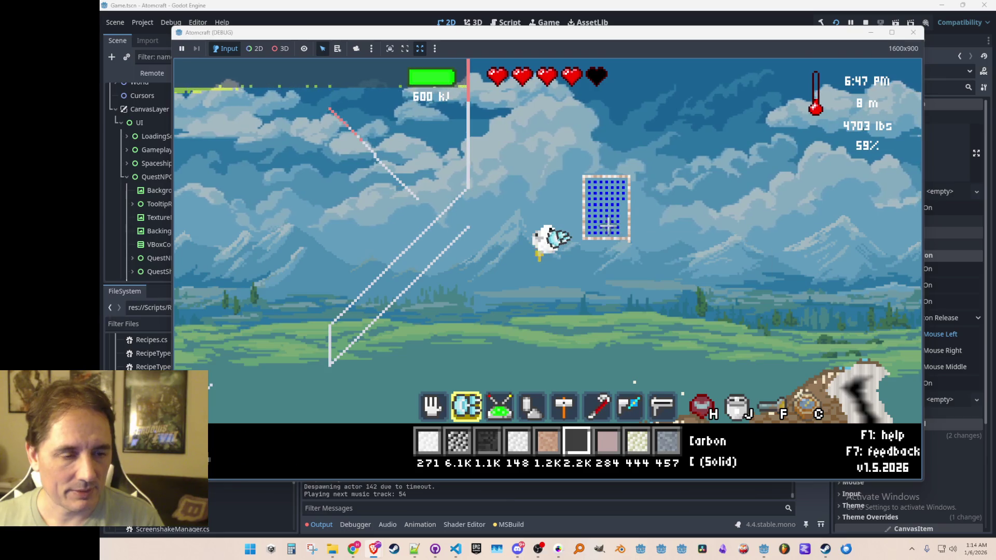
# Fly into the framed cooling block to collect it back into the inventory.
pyautogui.press('d')
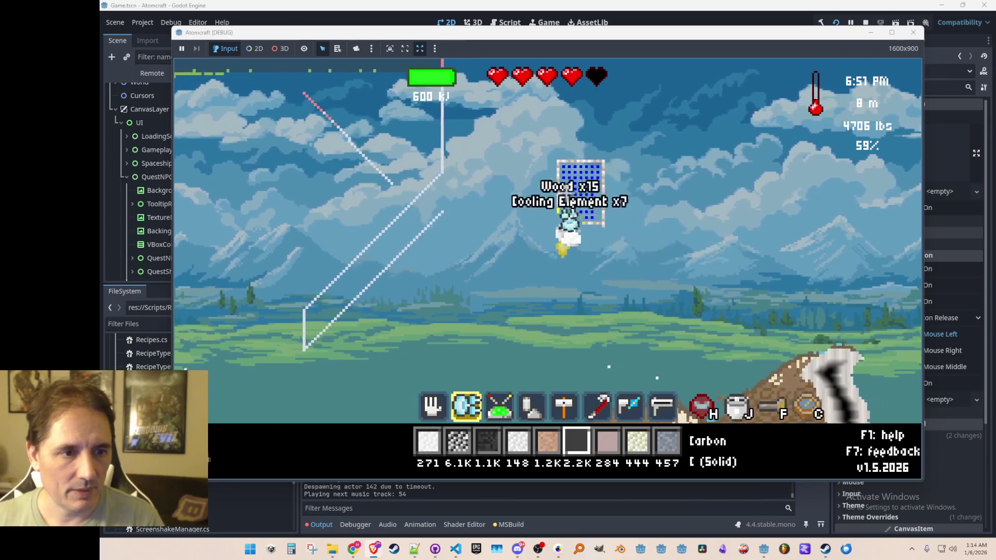
pyautogui.press('w')
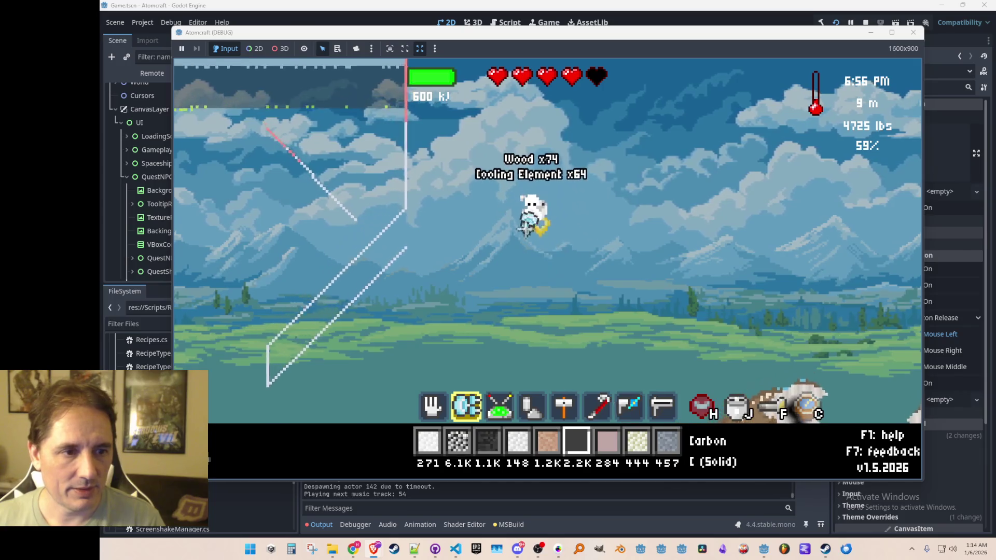
pyautogui.press('d')
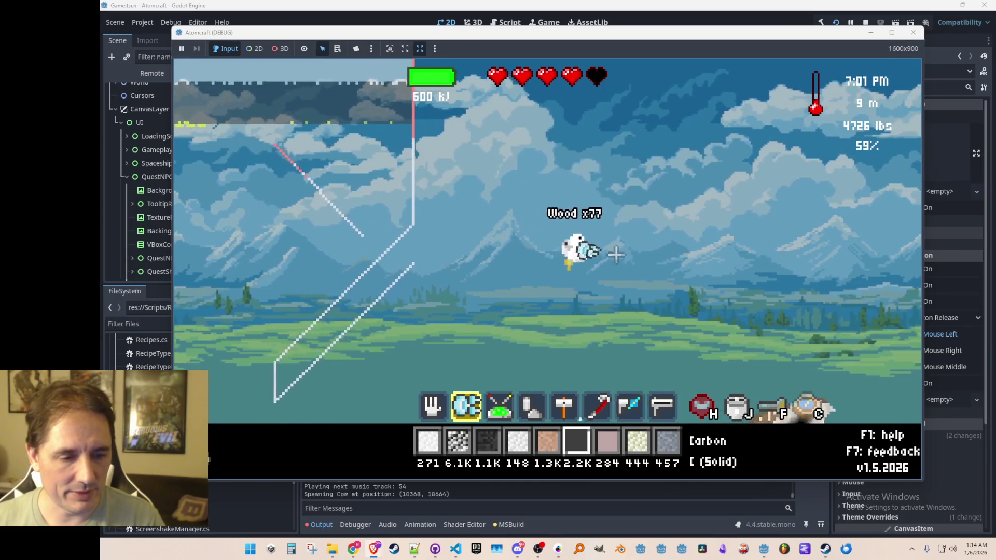
pyautogui.press('a')
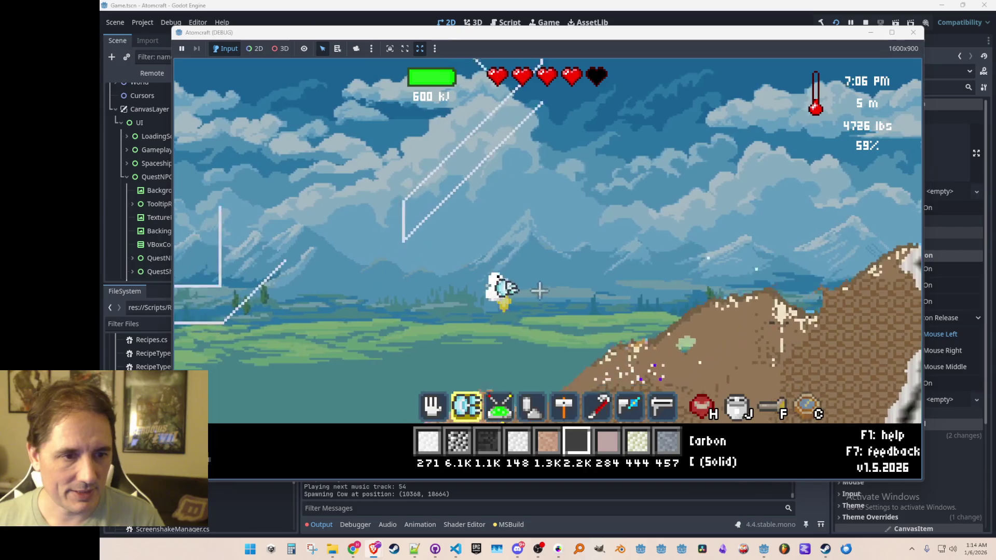
pyautogui.press('a')
pyautogui.press('a')
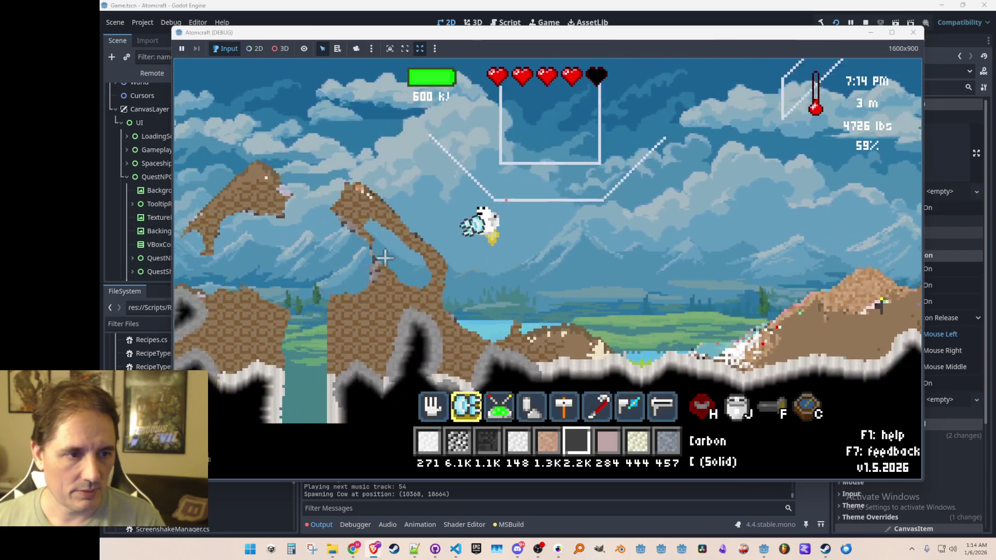
pyautogui.press('w')
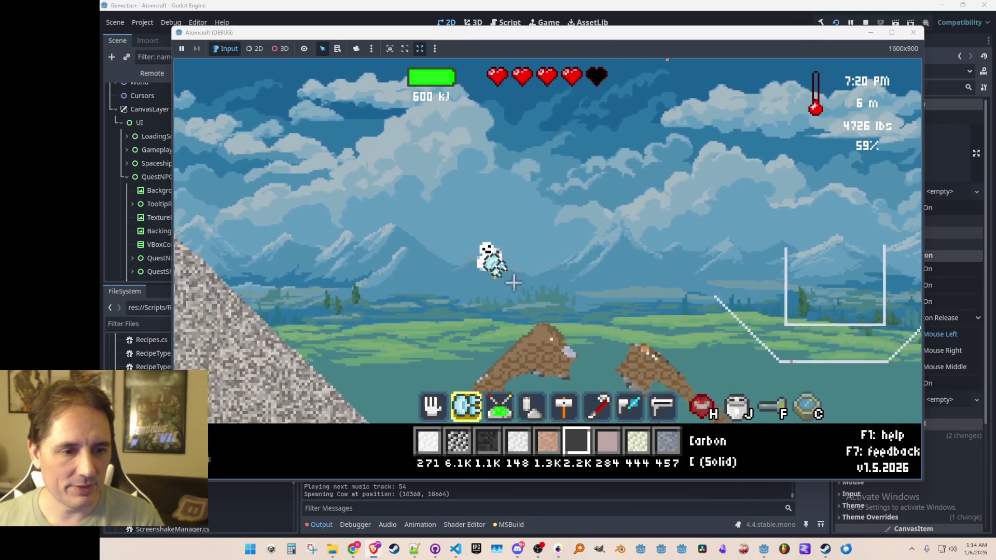
pyautogui.scroll(-1, 558, 280)
# Assign Cooling Element via the 'cool' filter and place a diagonal line, leaving 53.
pyautogui.press('i')
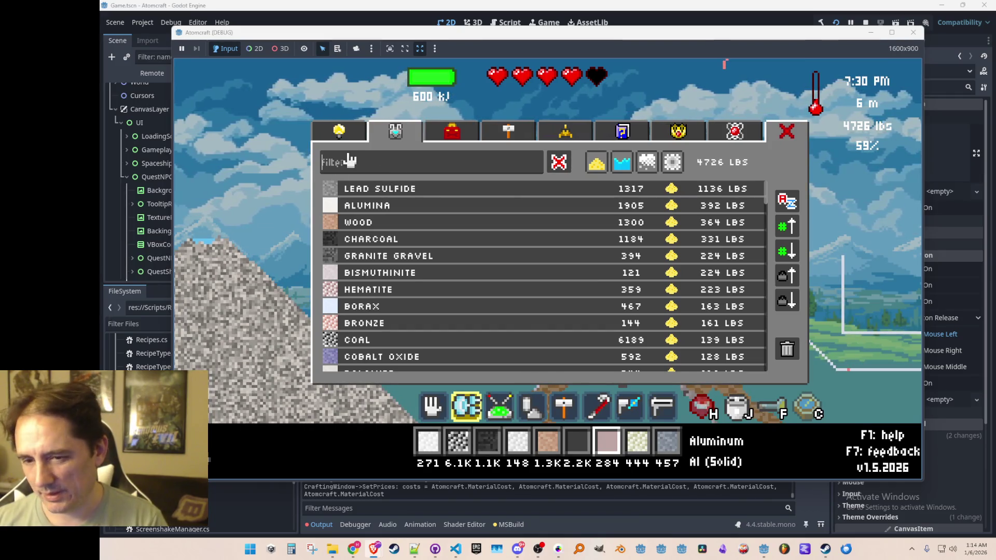
pyautogui.write('cool')
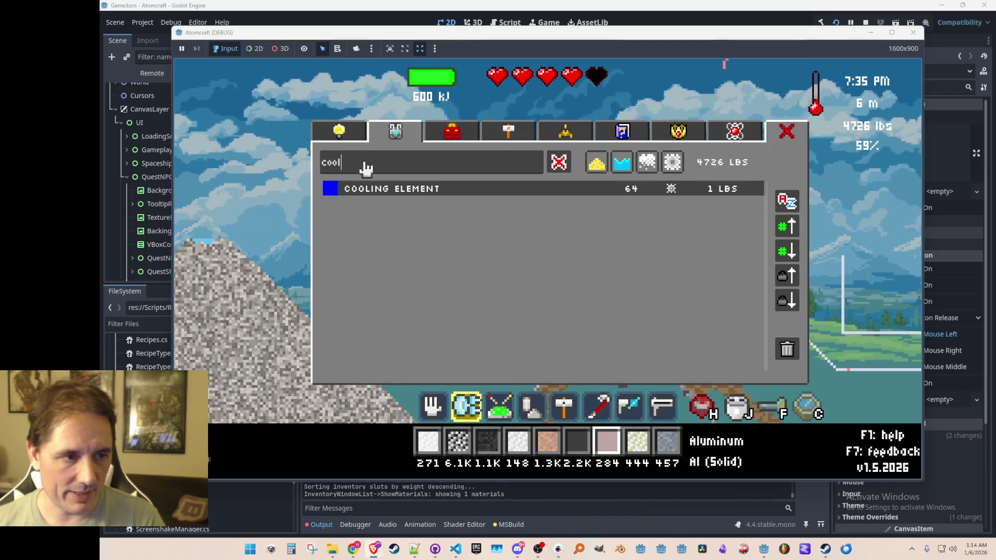
pyautogui.click(421, 190)
pyautogui.scroll(-3, 397, 301)
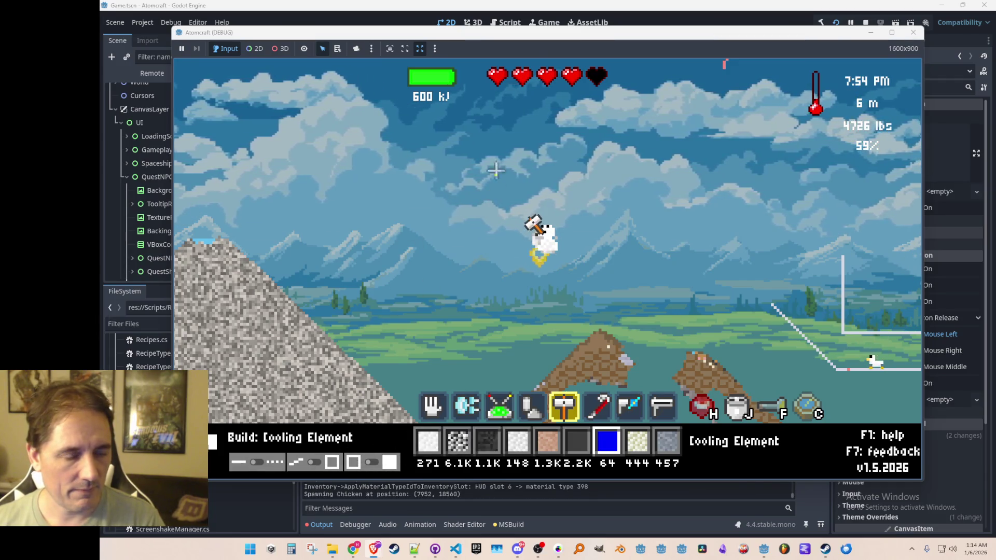
pyautogui.click(462, 189)
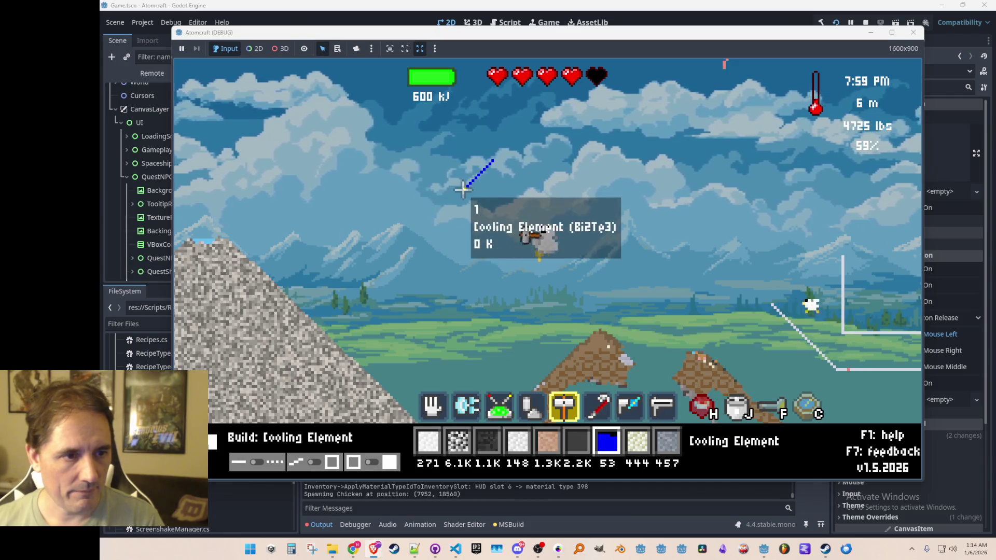
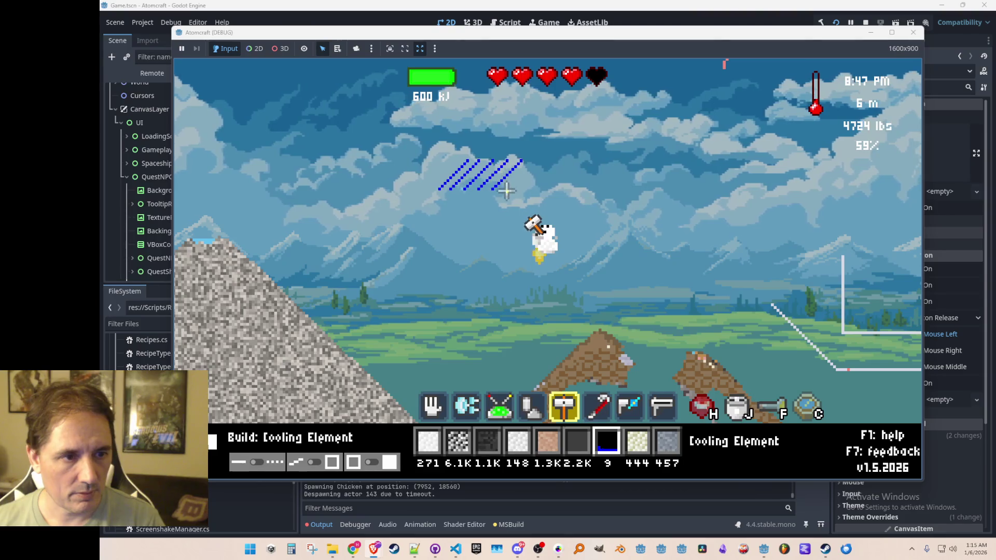
# Lay a diagonal cooling-element line in the sky and frame it with a rectangular wood wall.
pyautogui.click(534, 162)
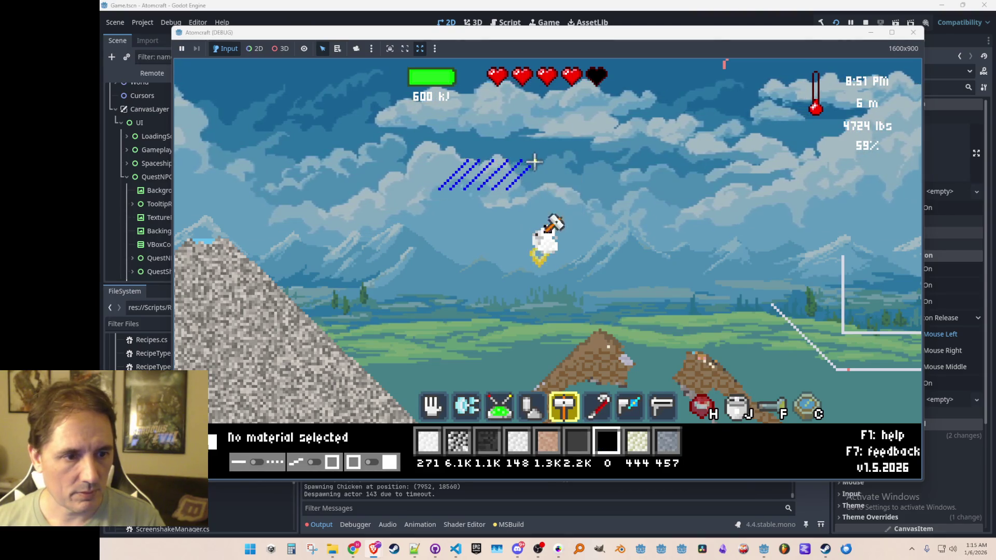
pyautogui.press('5')
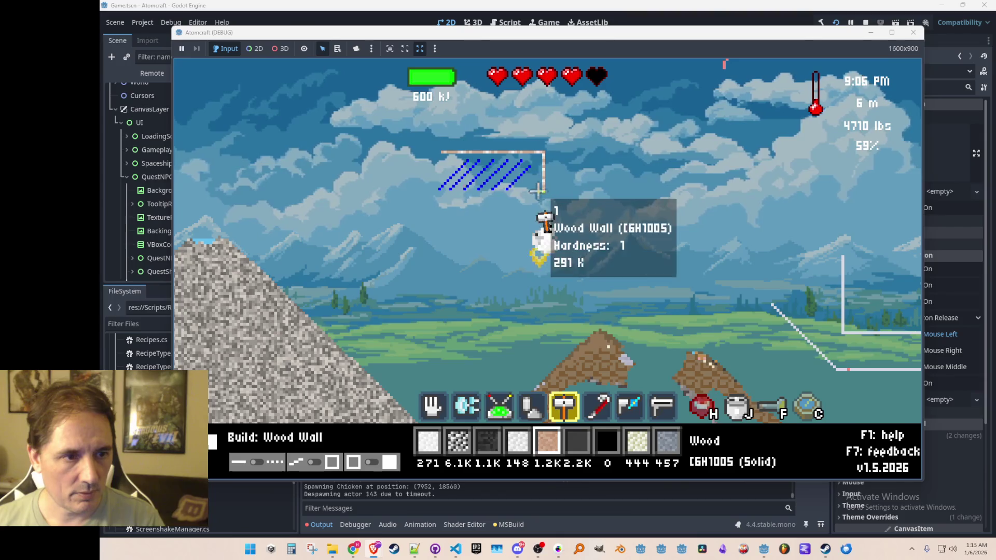
pyautogui.moveTo(537, 192); pyautogui.dragTo(423, 195)
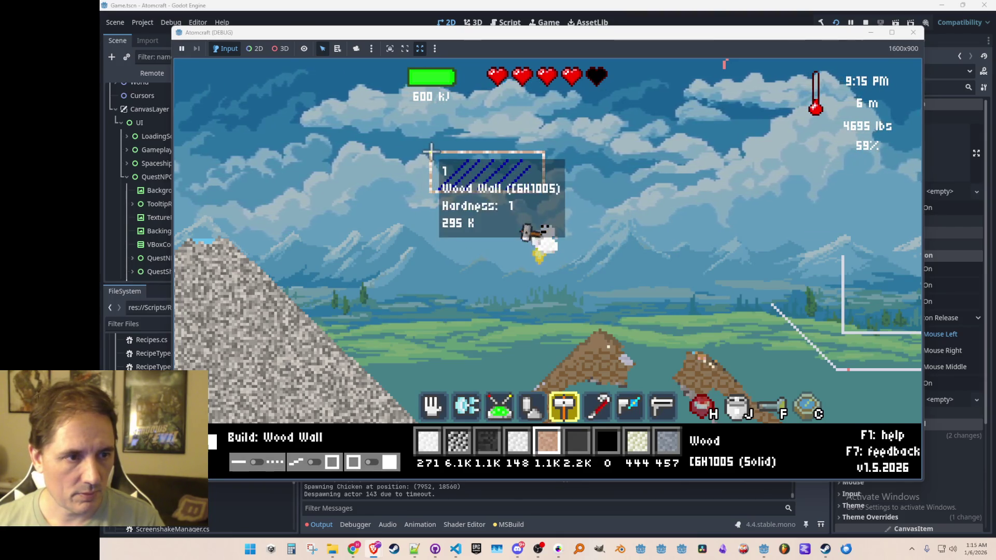
pyautogui.scroll(-4, 511, 246)
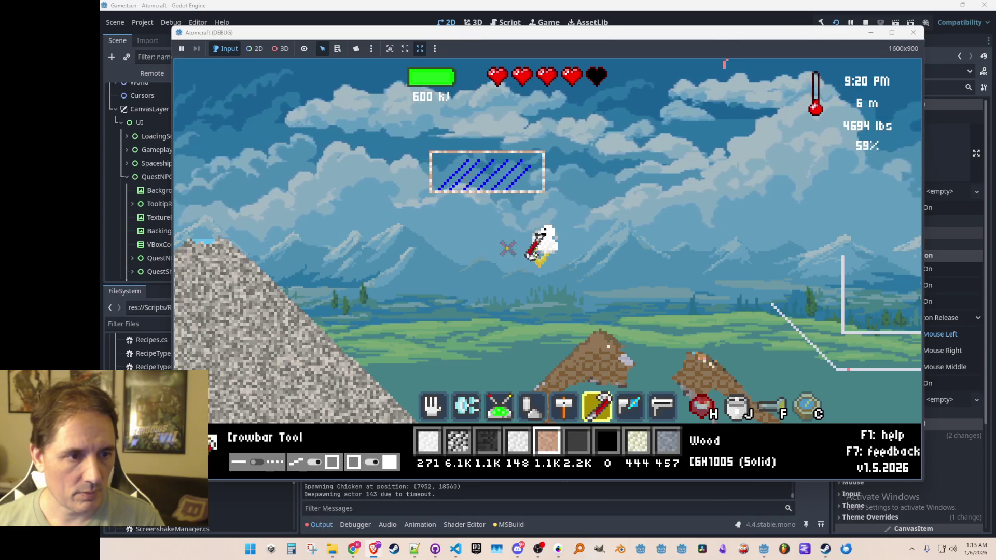
pyautogui.press('d')
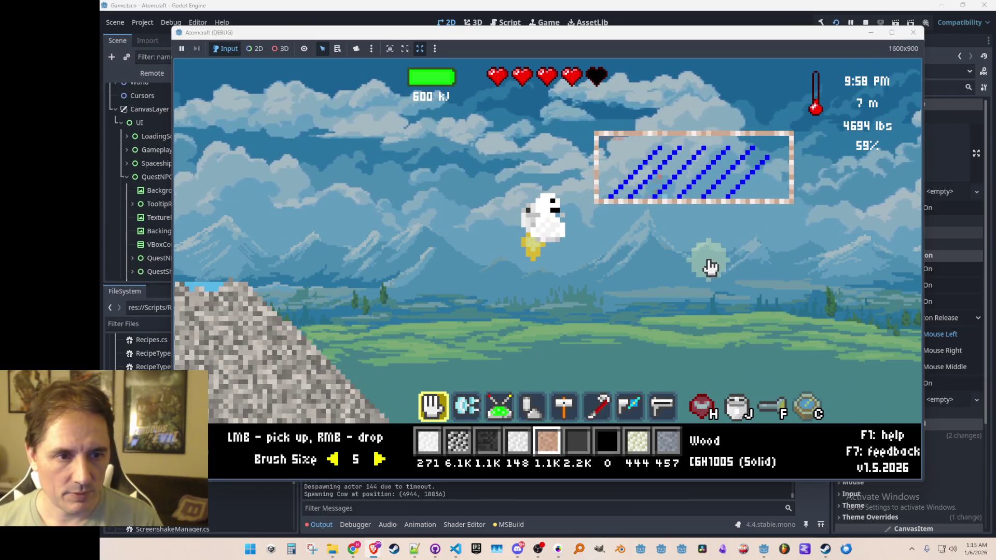
# Grab neon gas from the air and release it inside the wood-walled chamber.
pyautogui.click(639, 158)
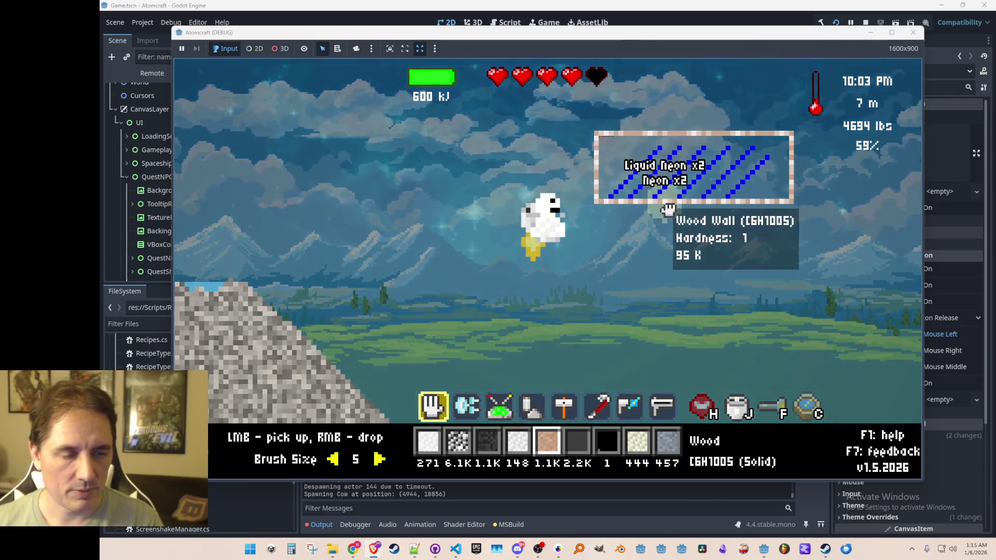
pyautogui.click(617, 153)
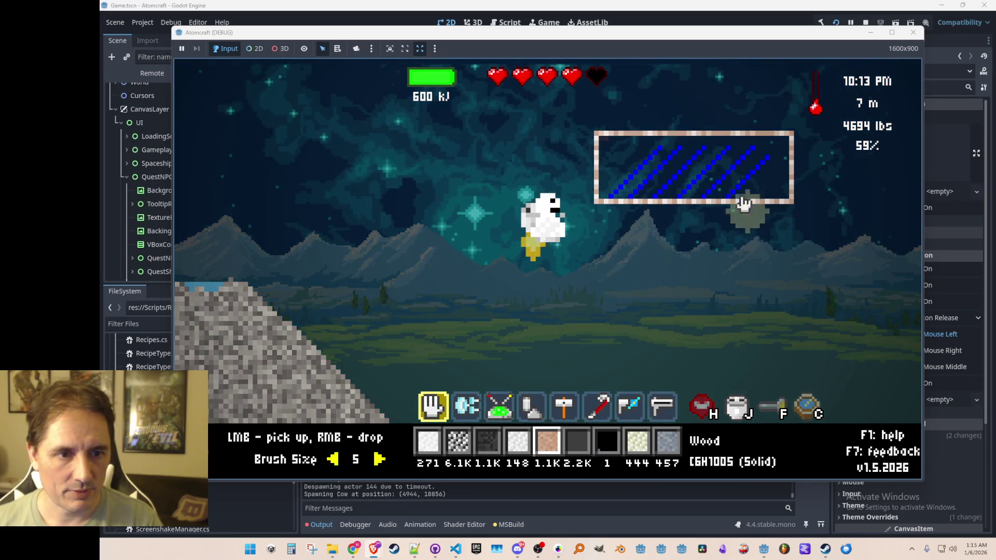
pyautogui.rightClick(658, 187)
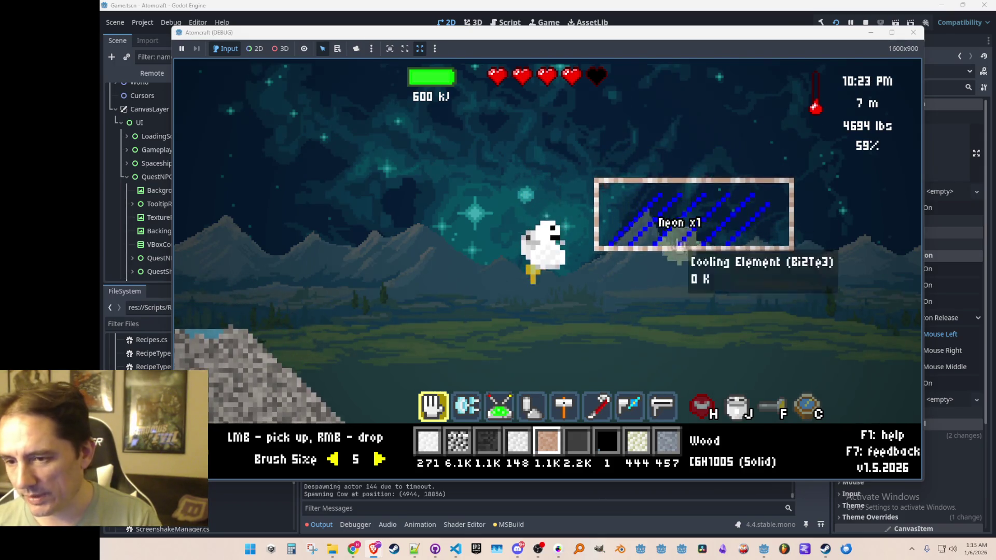
pyautogui.rightClick(651, 251)
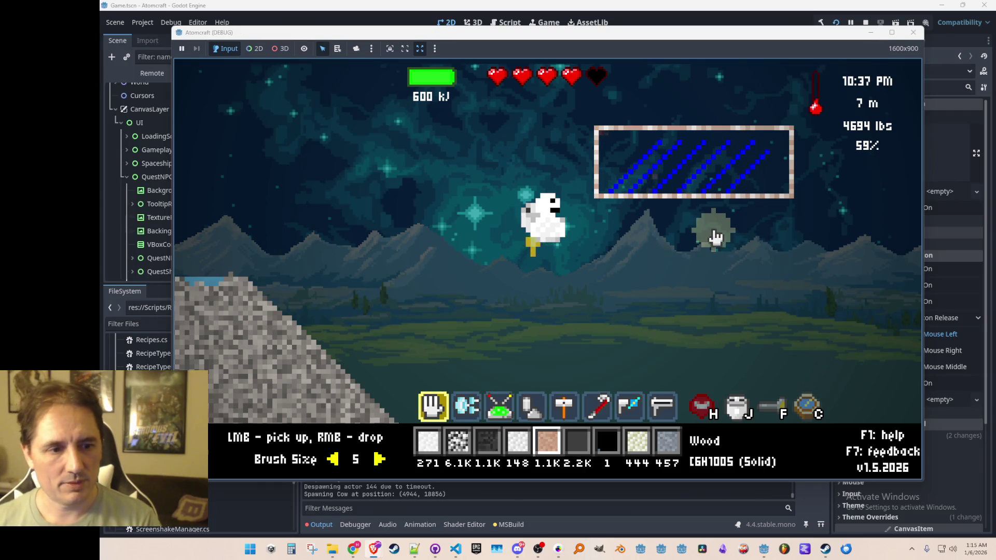
# Break areas inside the chamber and move its cooling elements back into the lines.
pyautogui.scroll(-4, 716, 229)
pyautogui.scroll(-1, 719, 228)
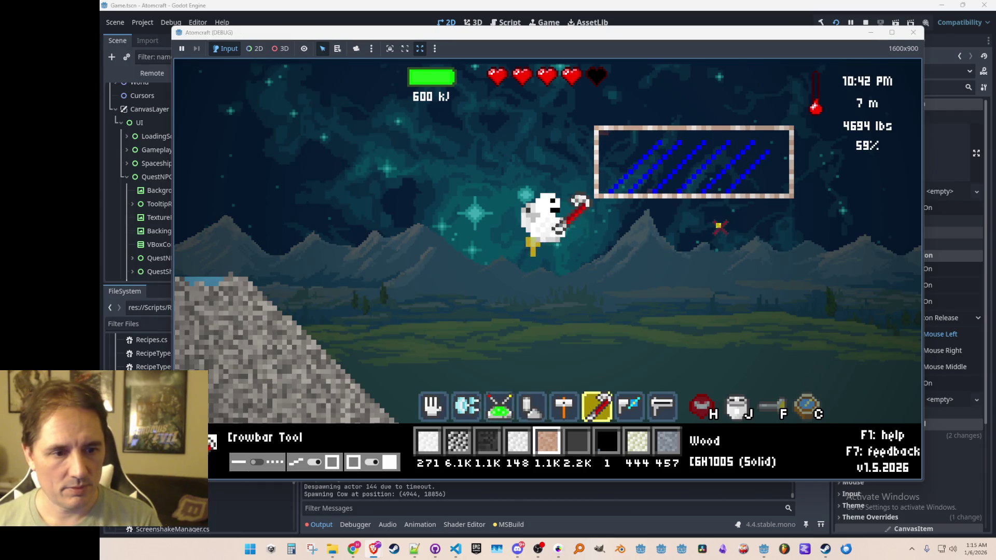
pyautogui.scroll(-1, 719, 227)
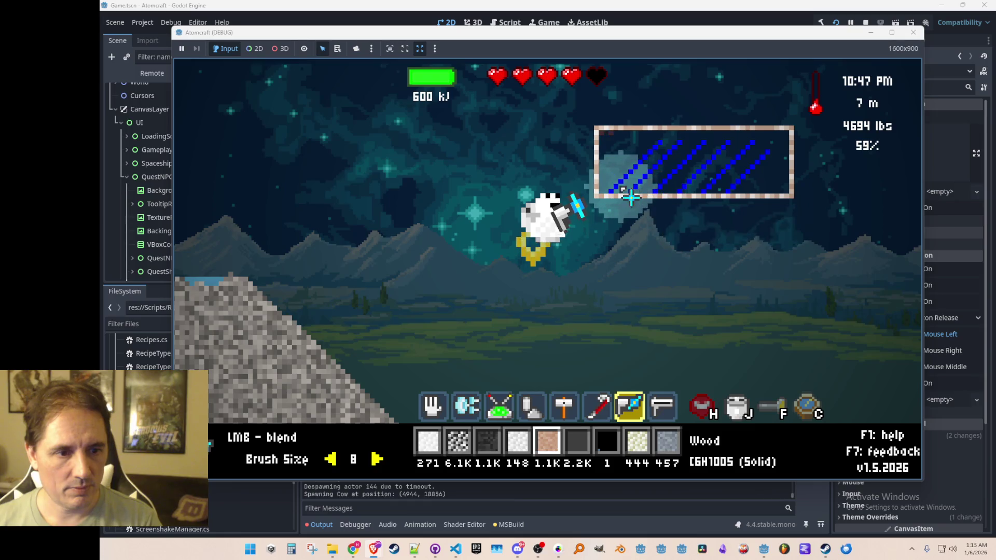
pyautogui.scroll(-1, 612, 182)
pyautogui.scroll(2, 611, 182)
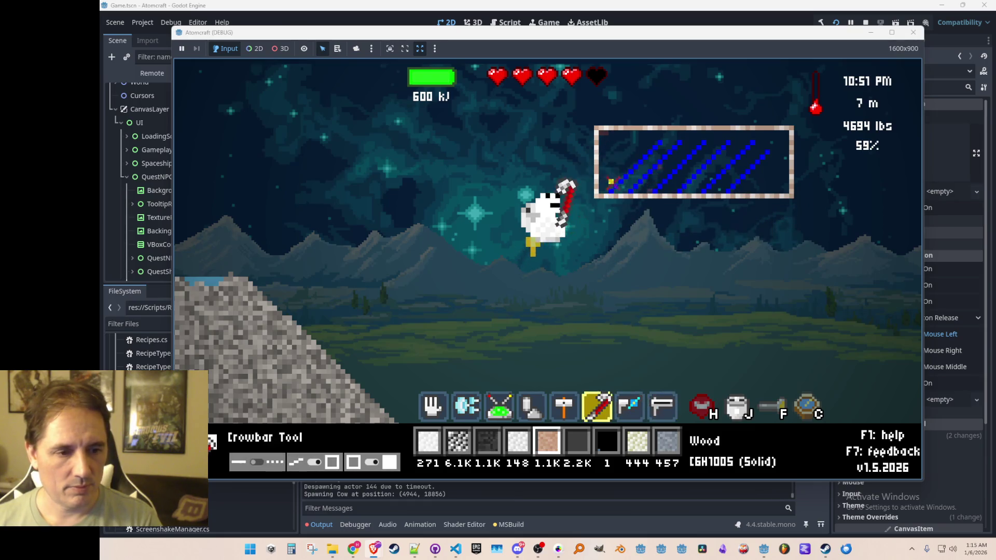
pyautogui.moveTo(611, 182); pyautogui.dragTo(661, 140)
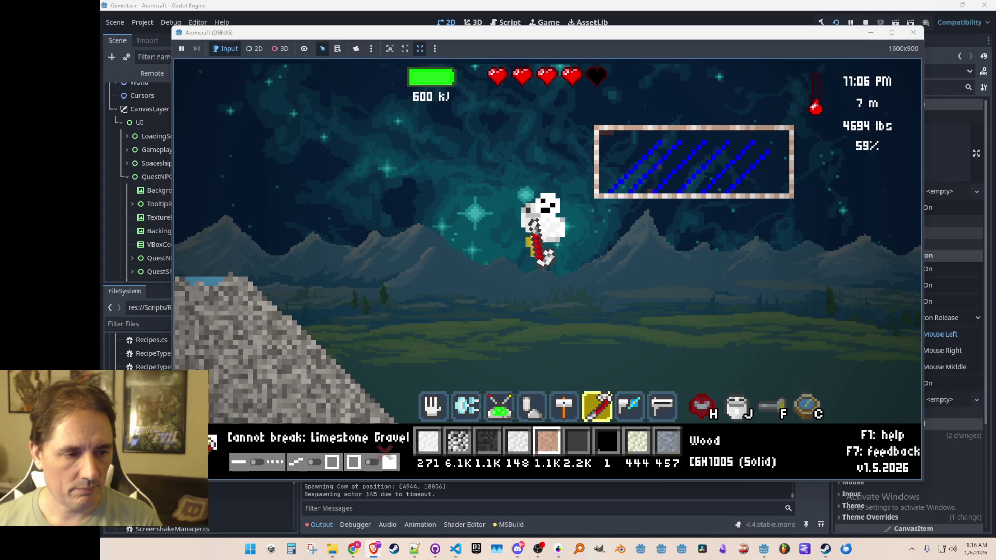
pyautogui.moveTo(612, 190); pyautogui.dragTo(662, 136)
pyautogui.scroll(5, 658, 168)
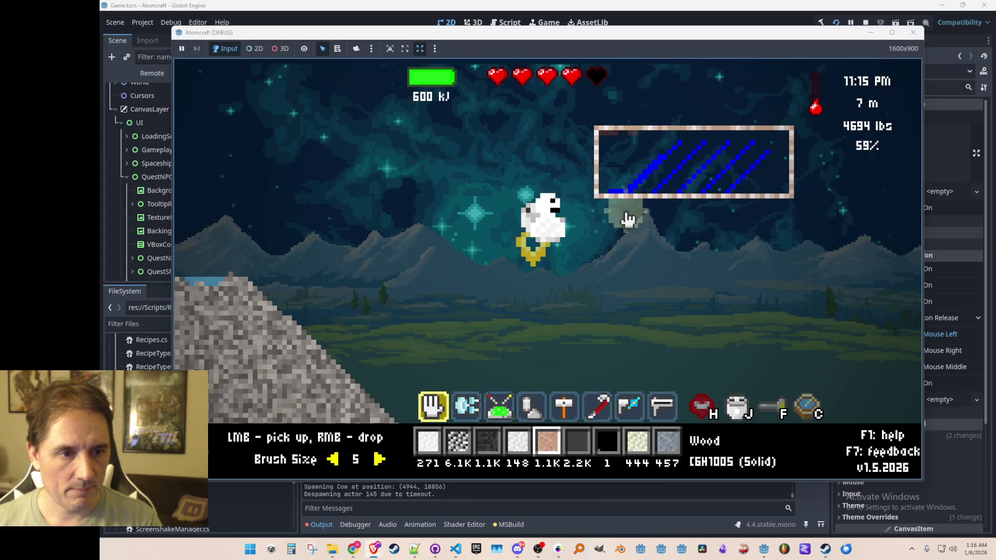
pyautogui.moveTo(628, 199)
pyautogui.mouseDown()
pyautogui.moveTo(654, 165)
pyautogui.moveTo(721, 179)
pyautogui.moveTo(650, 184)
pyautogui.mouseUp()
pyautogui.moveTo(649, 184)
pyautogui.mouseDown()
pyautogui.moveTo(733, 185)
pyautogui.moveTo(599, 132)
pyautogui.moveTo(667, 207)
pyautogui.moveTo(685, 264)
pyautogui.moveTo(698, 255)
pyautogui.moveTo(642, 255)
pyautogui.mouseUp()
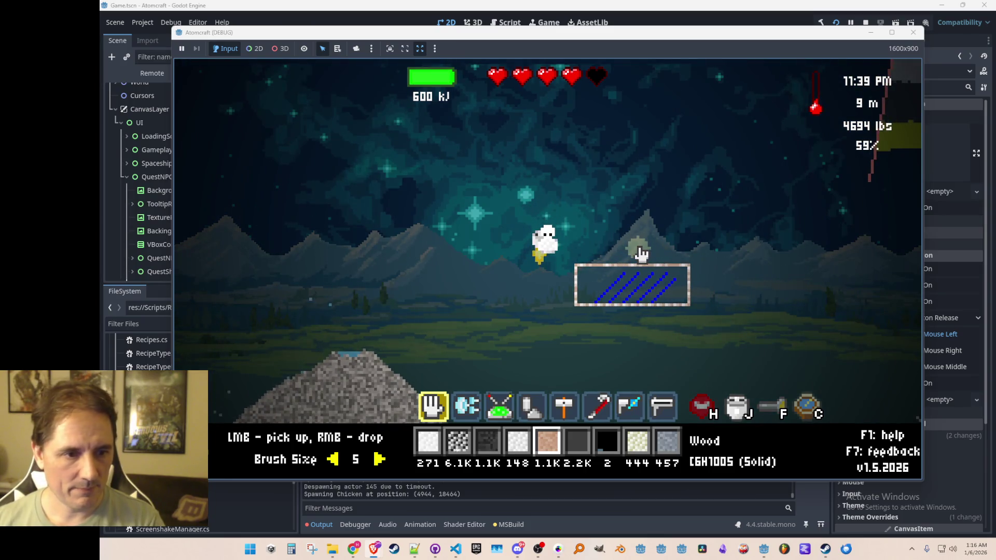
# Make Cooling Element the active material and place a piece in the open sky.
pyautogui.press('j')
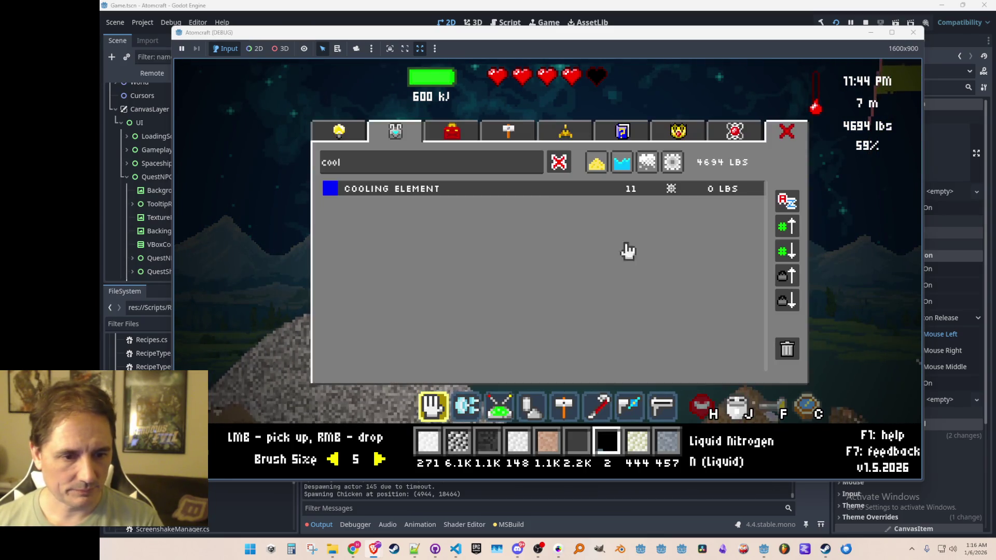
pyautogui.click(398, 191)
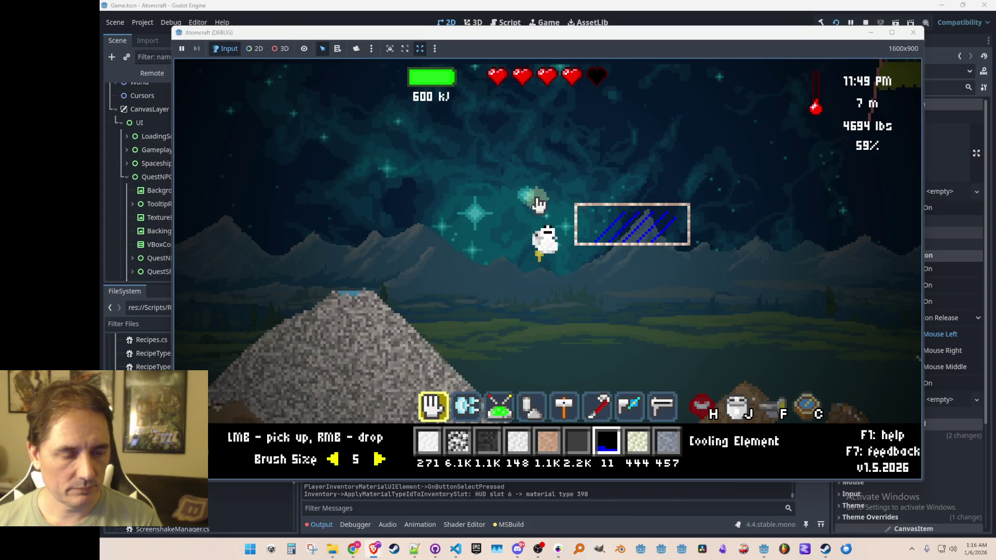
pyautogui.scroll(-4, 524, 196)
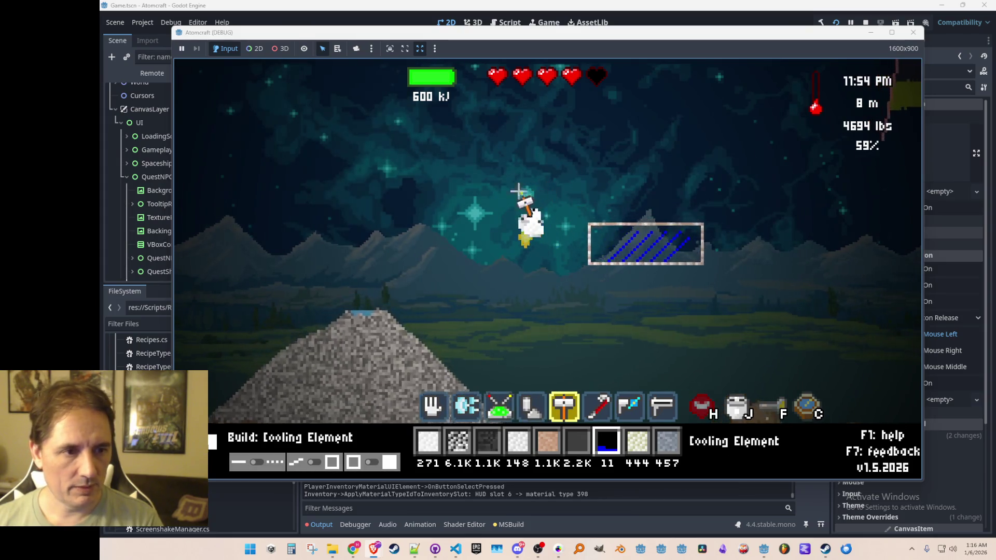
pyautogui.click(493, 166)
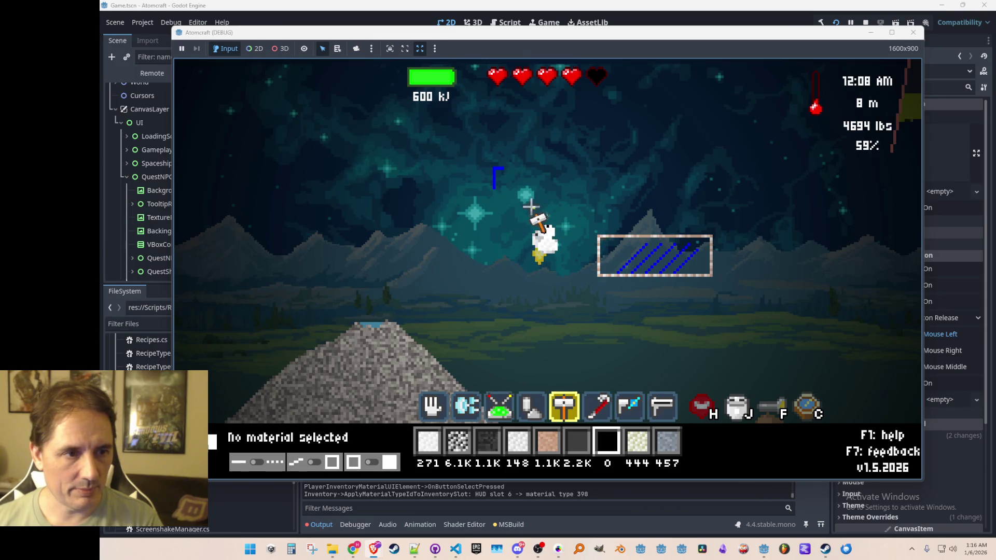
# Switch to the hand tool and pick up nitrogen gas from the chamber.
pyautogui.press('3')
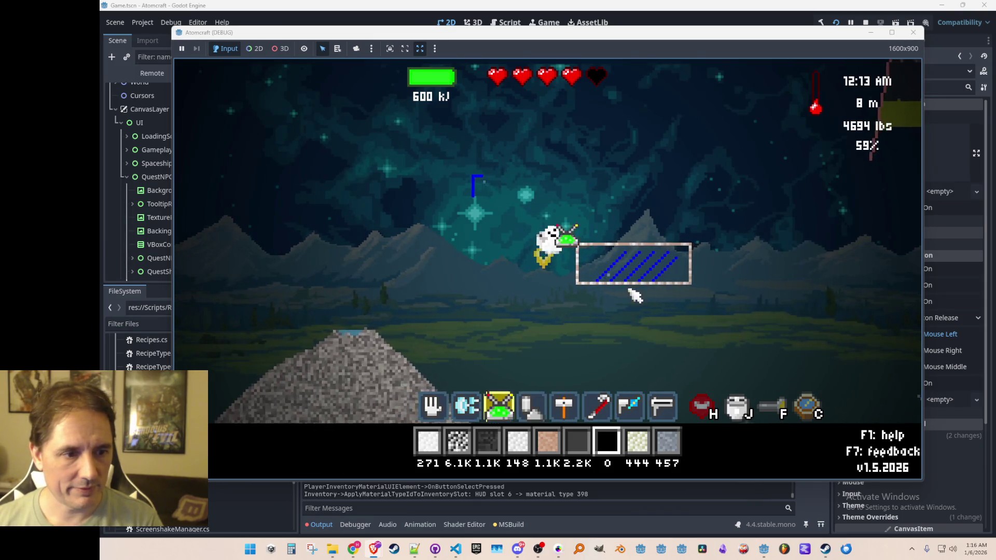
pyautogui.press('1')
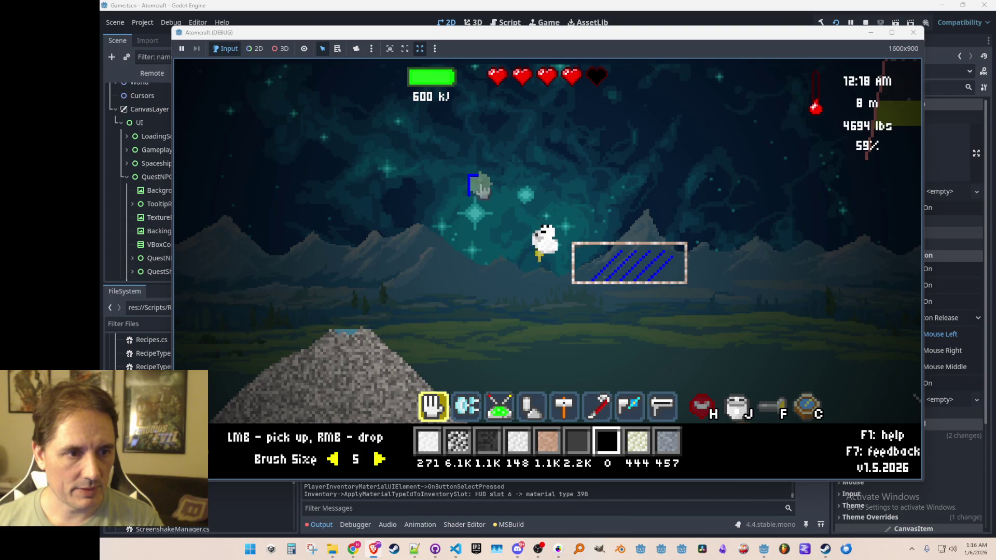
pyautogui.click(655, 293)
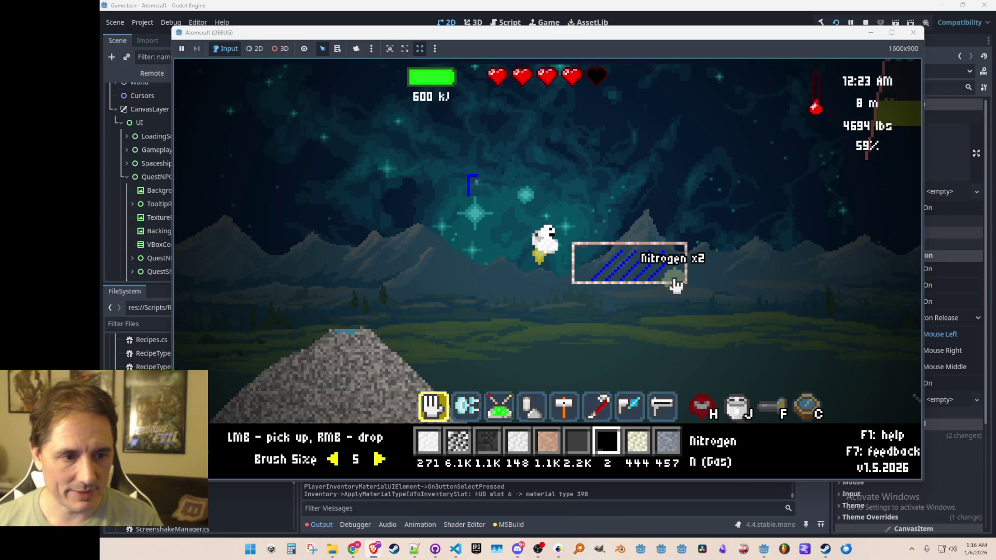
pyautogui.scroll(-4, 669, 282)
pyautogui.scroll(-1, 676, 280)
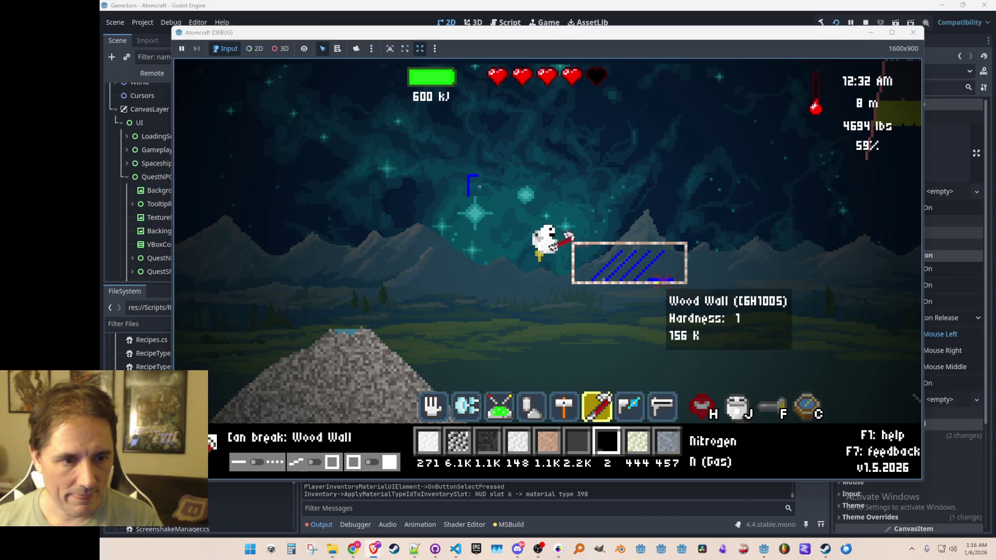
pyautogui.scroll(-4, 674, 281)
# Break the chamber's wood wall and collect its cooling elements, liquid nitrogen and liquid xenon.
pyautogui.click(654, 292)
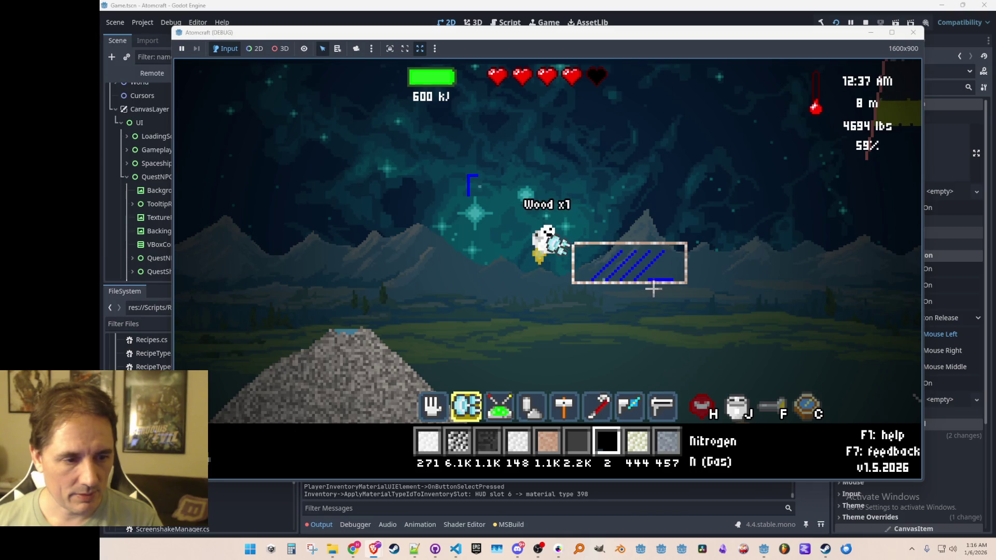
pyautogui.scroll(1, 659, 289)
pyautogui.click(649, 289)
pyautogui.click(610, 279)
pyautogui.click(486, 235)
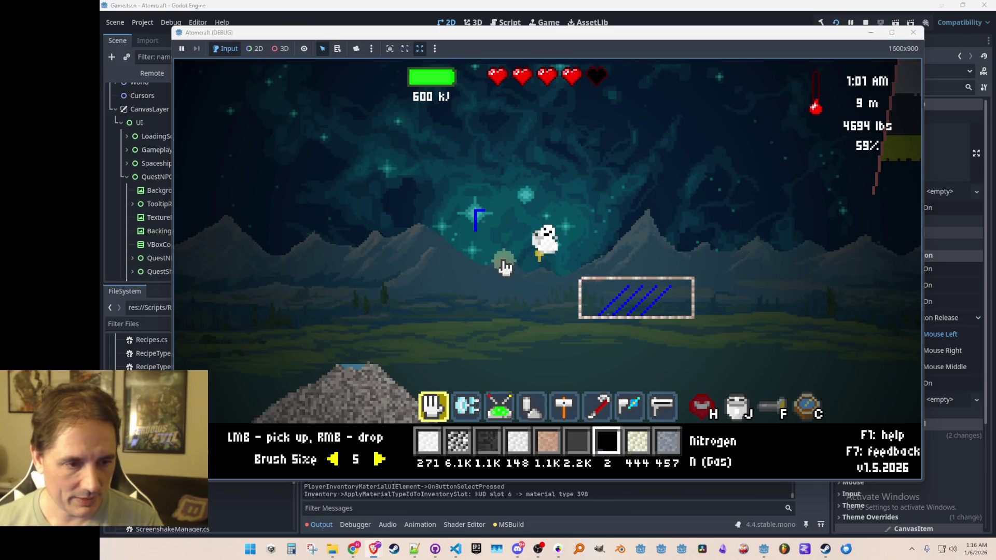
pyautogui.press('Tab')
# Select Cooling Element and build a short vertical line of it.
pyautogui.click(400, 187)
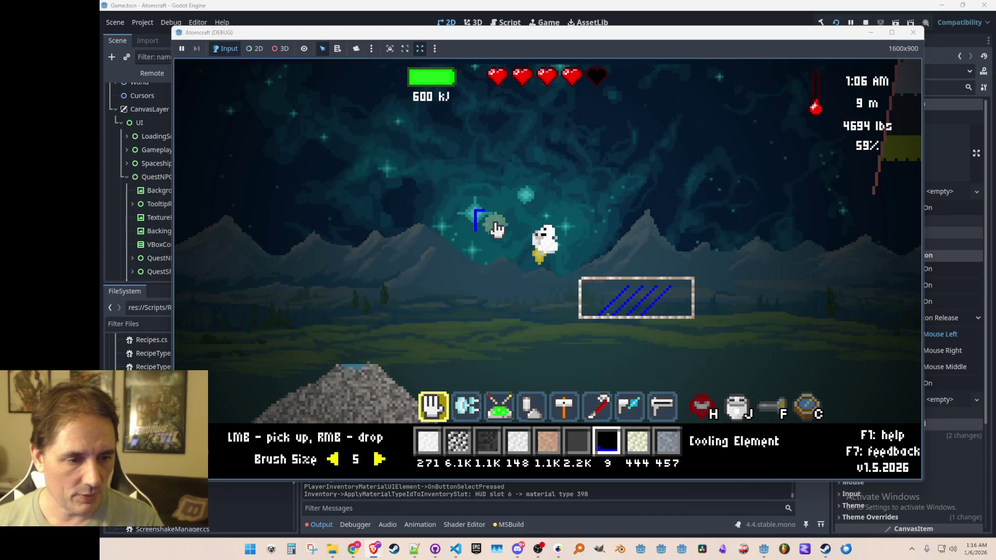
pyautogui.press('2')
pyautogui.press('5')
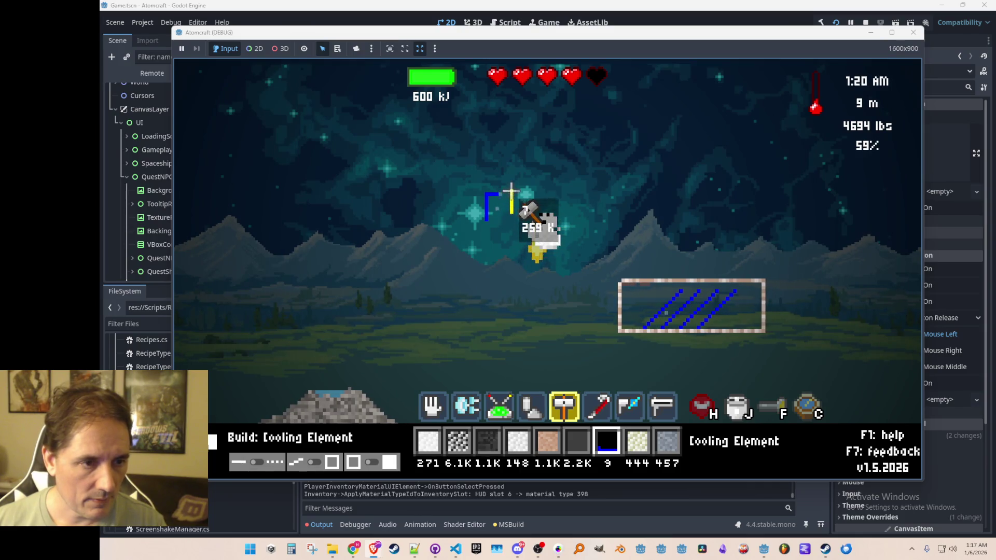
pyautogui.click(510, 187)
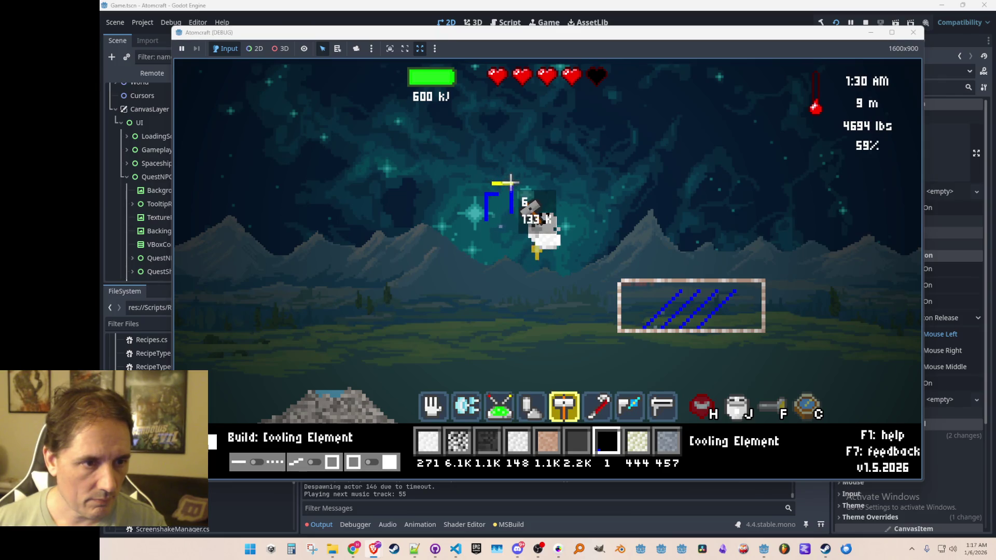
pyautogui.click(511, 182)
# Enclose the cooling element with top, side and bottom Wood Wall pieces.
pyautogui.press('5')
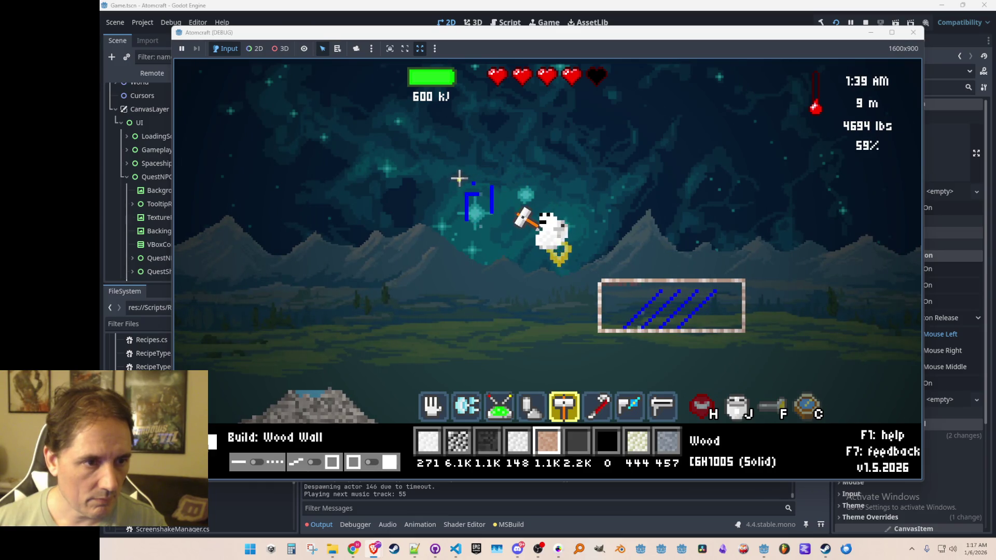
pyautogui.click(499, 180)
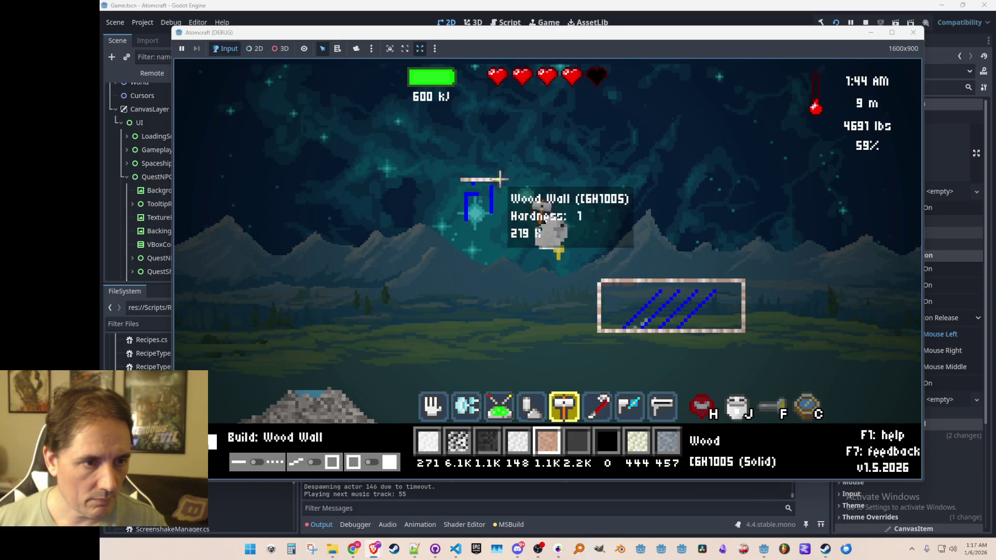
pyautogui.click(495, 232)
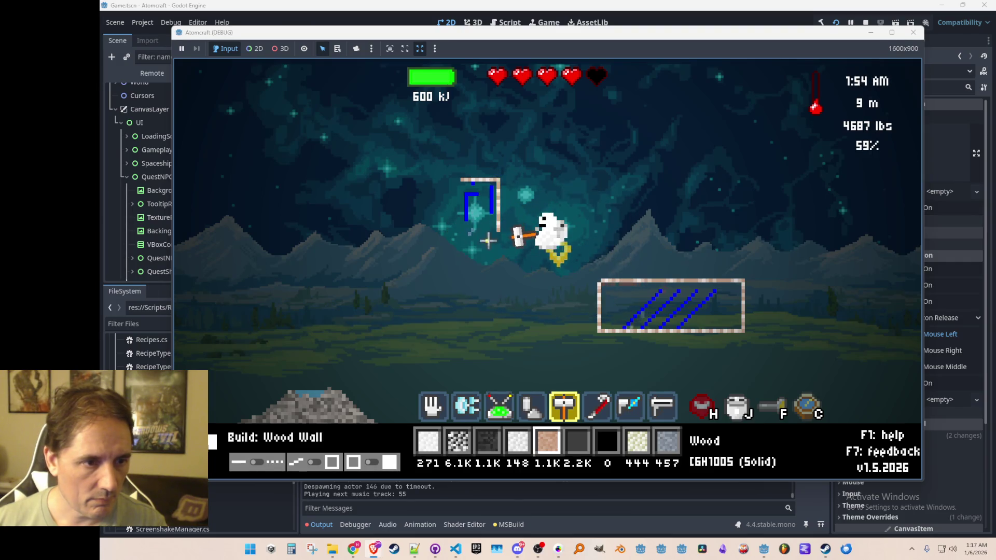
pyautogui.click(452, 232)
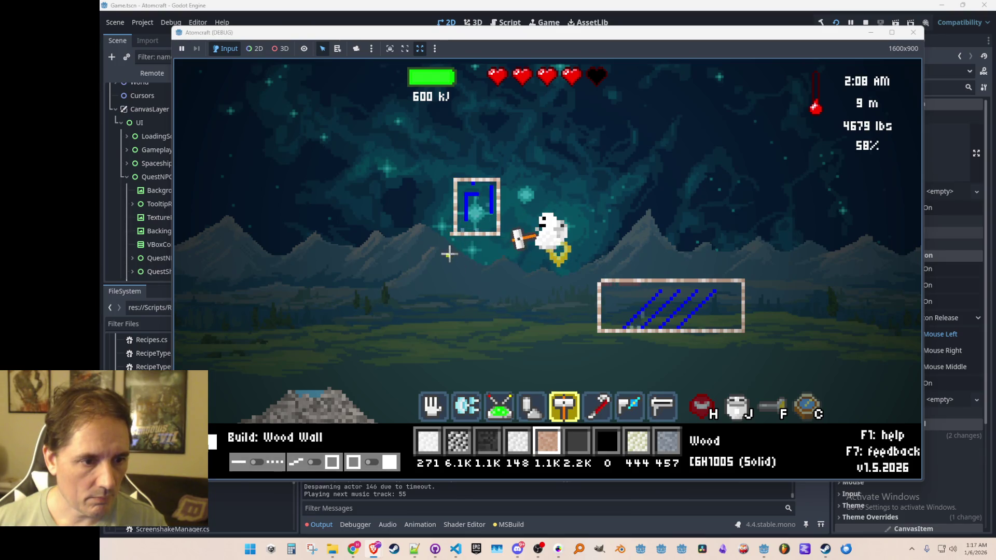
# Crowbar the frame corner, move nitrogen into the small cooling box, and take the liquid neon out.
pyautogui.press('6')
pyautogui.click(449, 233)
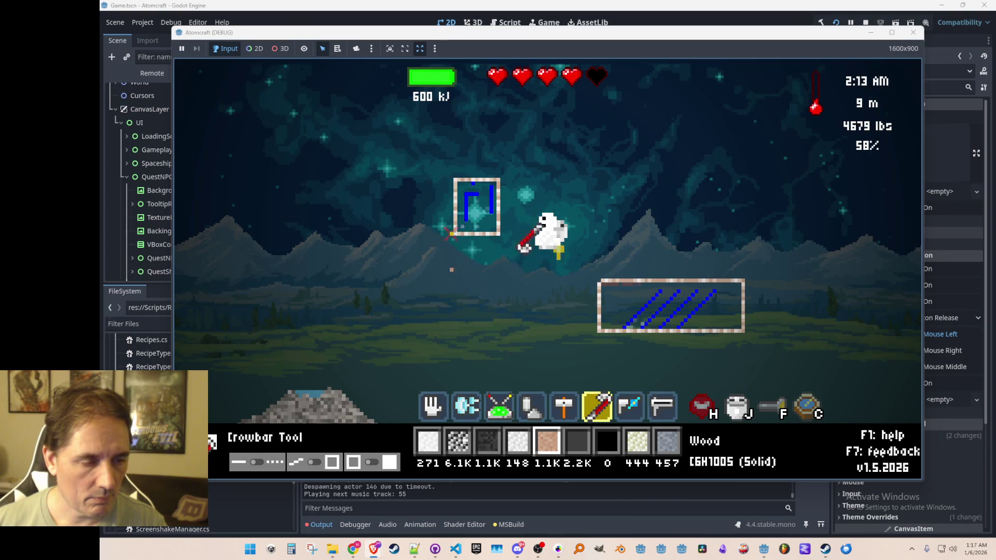
pyautogui.scroll(-3, 509, 277)
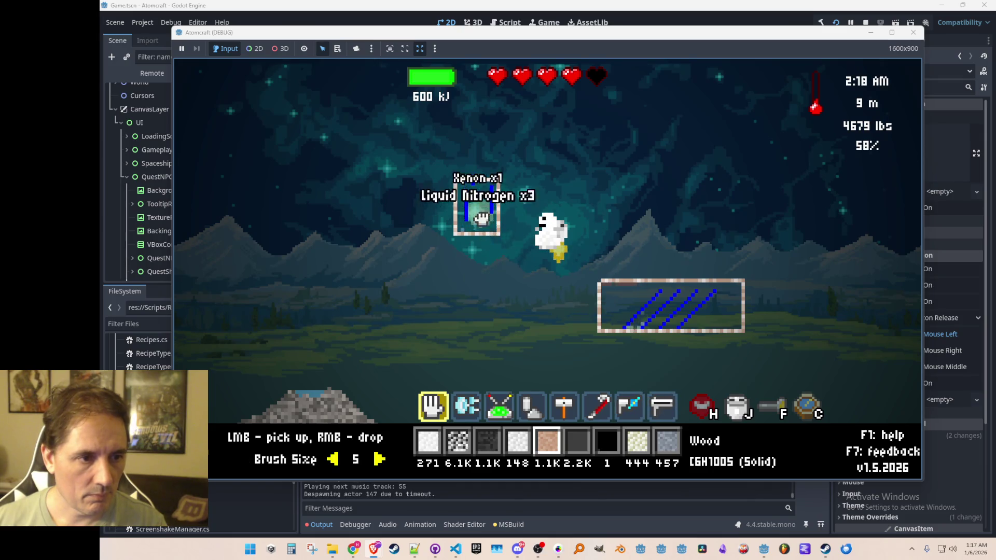
pyautogui.click(476, 228)
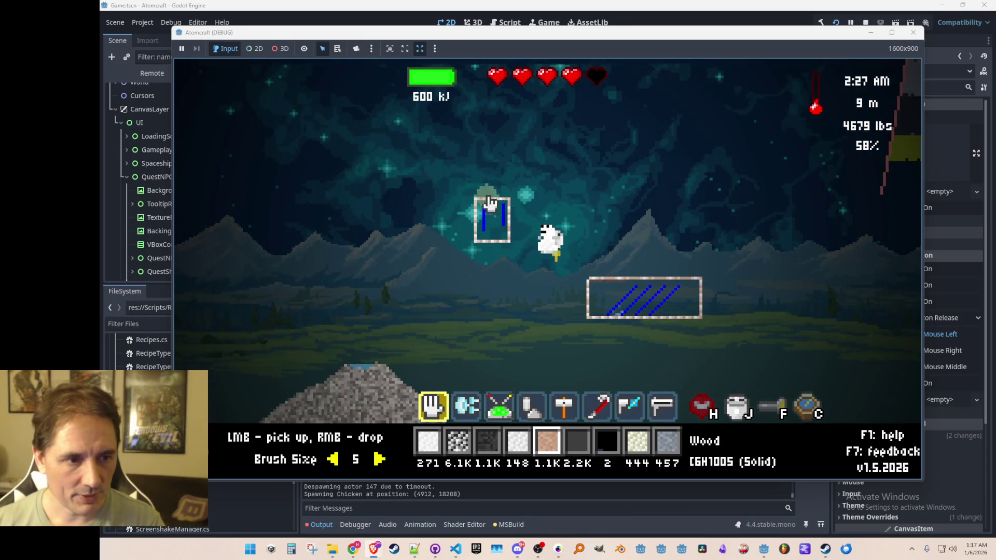
pyautogui.moveTo(599, 310)
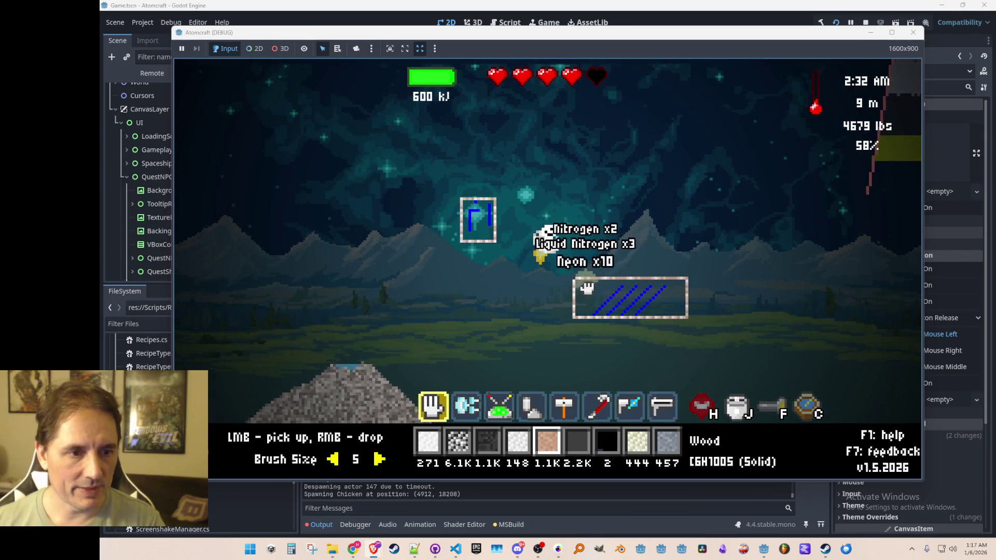
pyautogui.click(630, 289)
pyautogui.rightClick(480, 223)
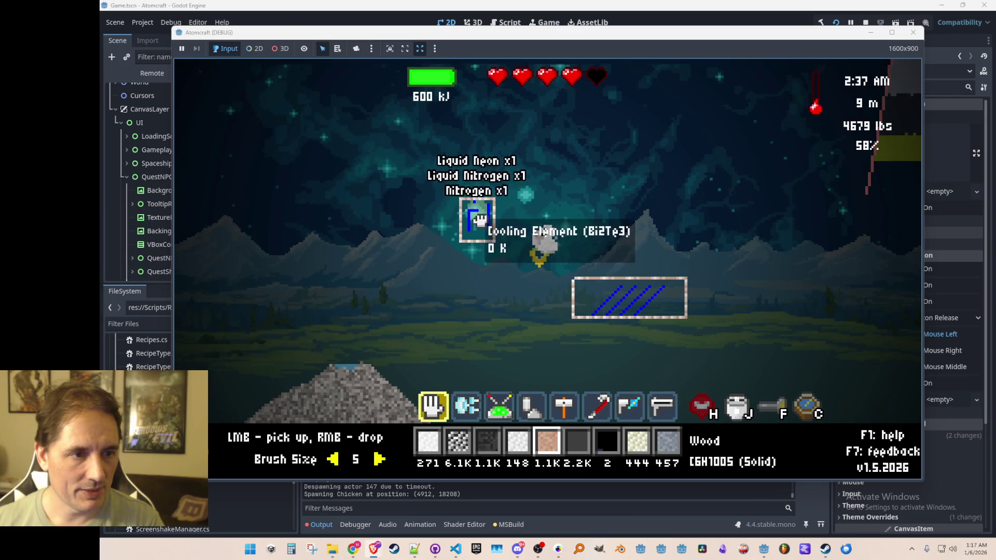
pyautogui.click(469, 240)
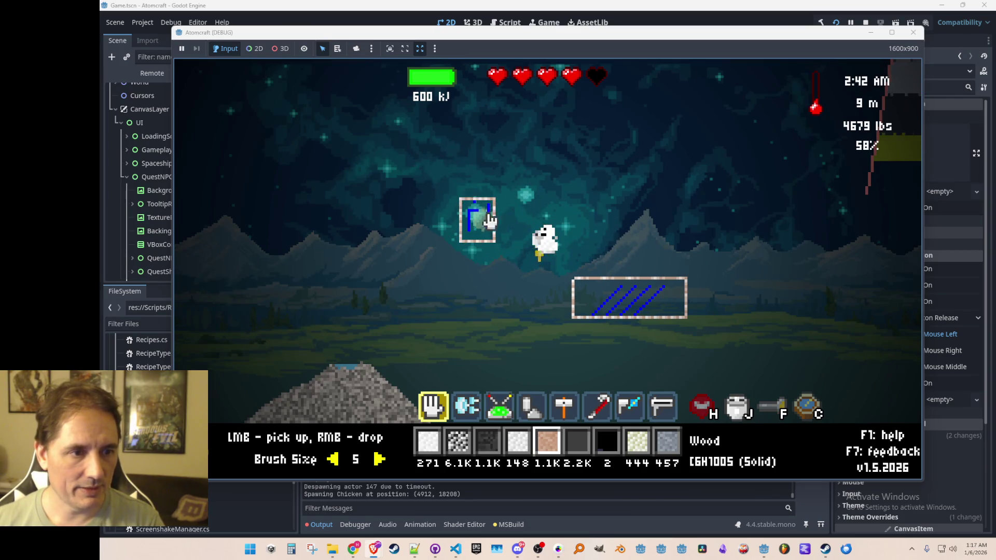
# Filter the inventory by 'xe' to check the xenon held.
pyautogui.press('i')
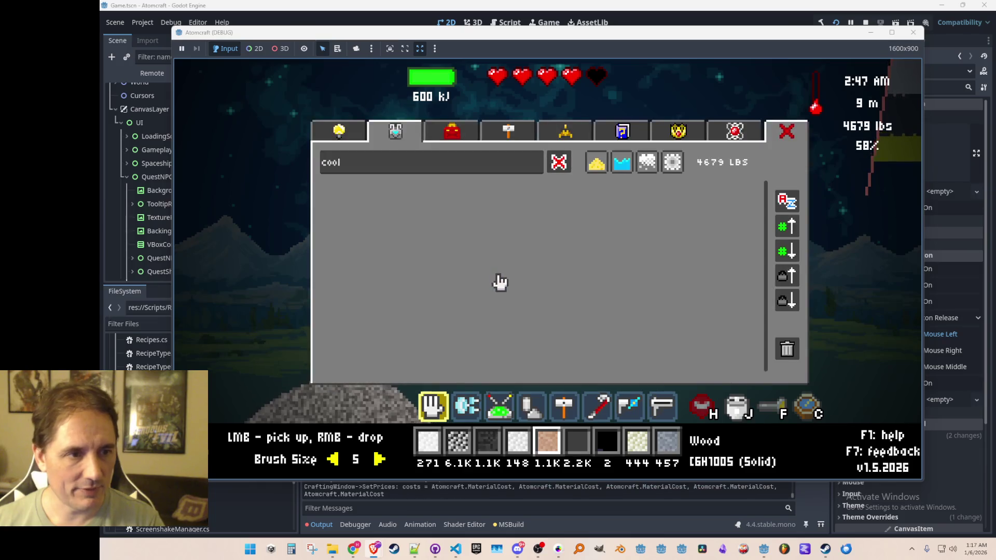
pyautogui.click(560, 164)
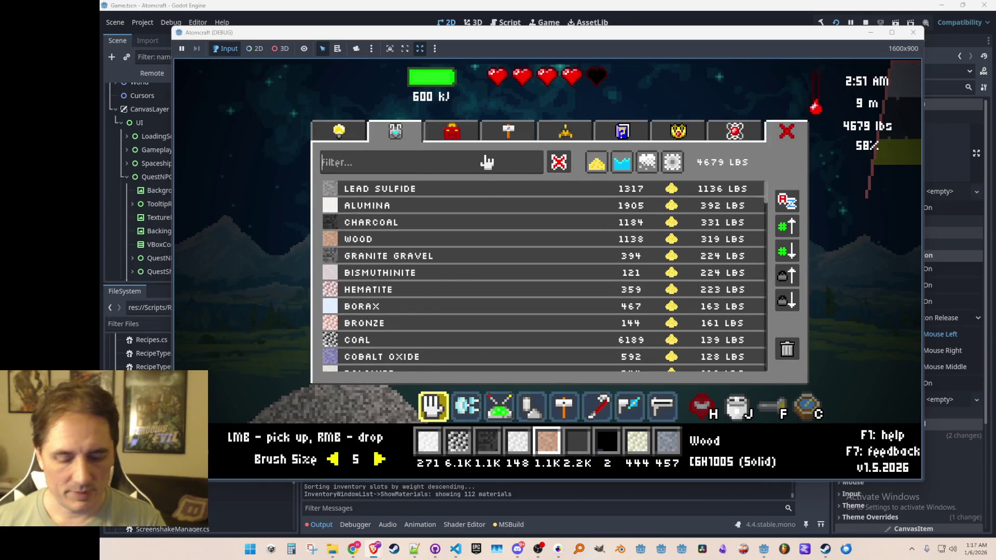
pyautogui.write('xenon')
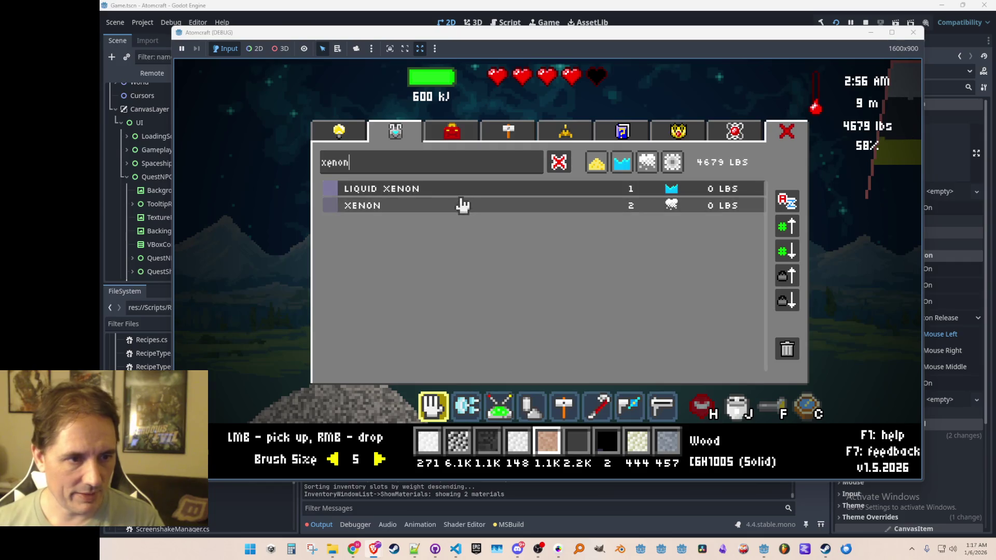
pyautogui.press('Tab')
pyautogui.press('Tab')
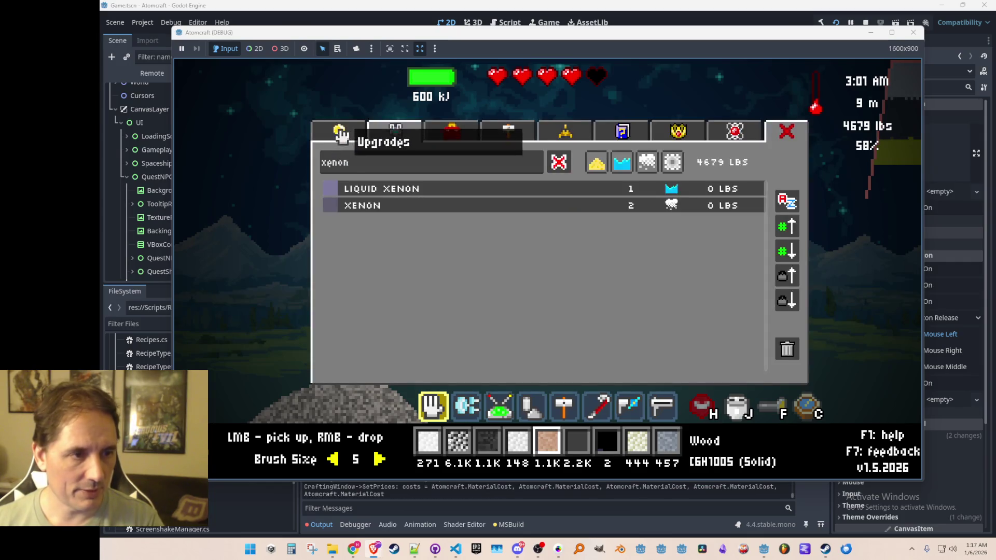
# Review the Beryl Laser xenon costs under Upgrades > TOOLS, then return to the world.
pyautogui.click(339, 130)
pyautogui.scroll(-3, 691, 343)
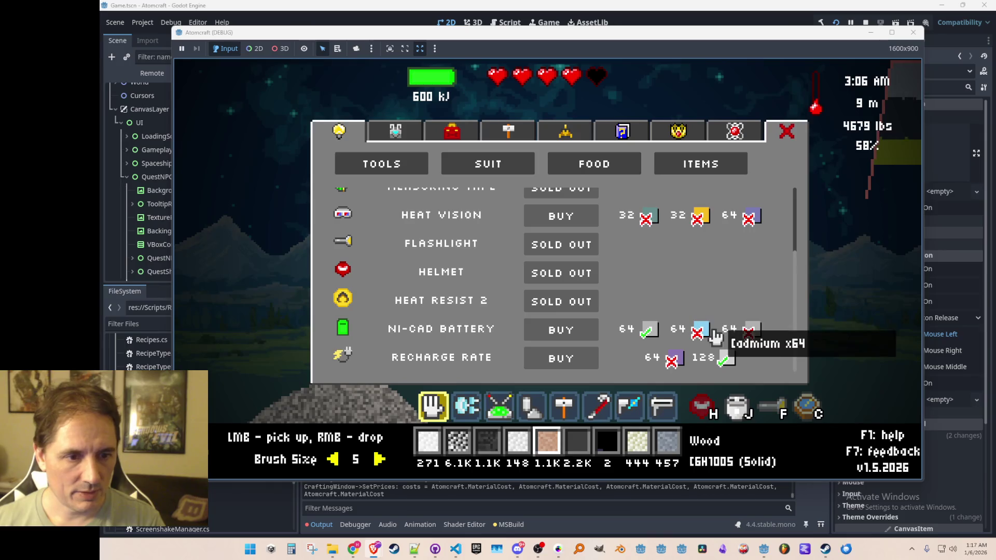
pyautogui.click(395, 164)
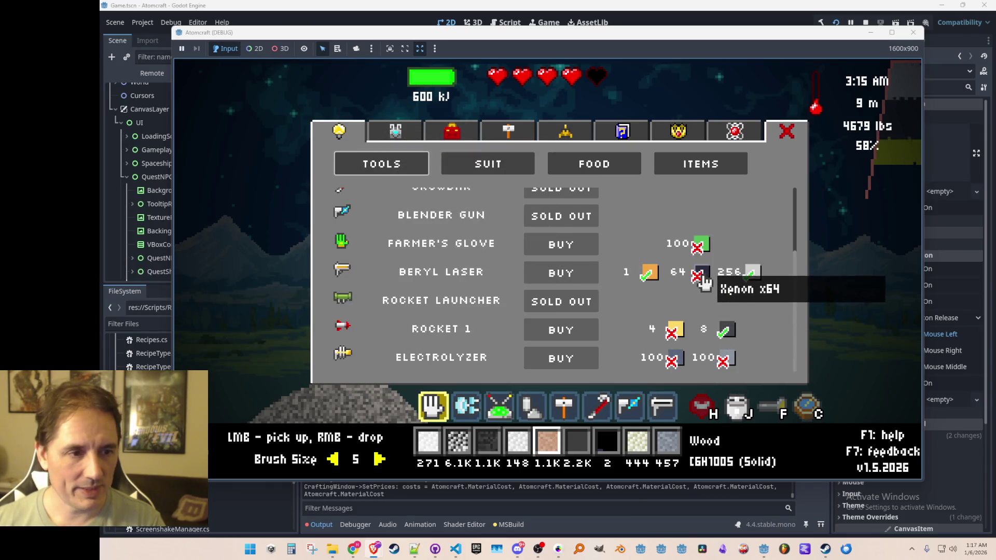
pyautogui.press('Escape')
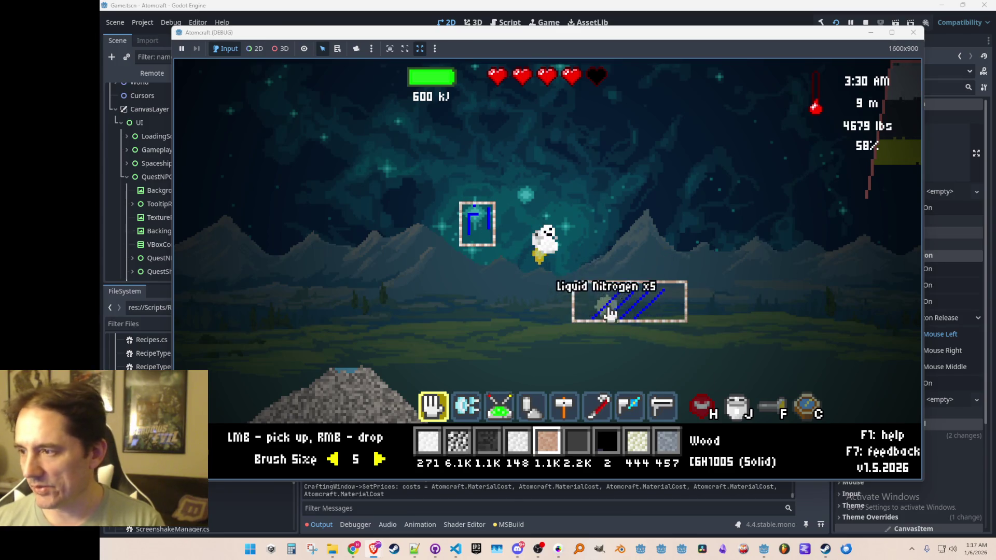
# Release the liquid nitrogen into the large chamber and pick up its neon.
pyautogui.rightClick(475, 217)
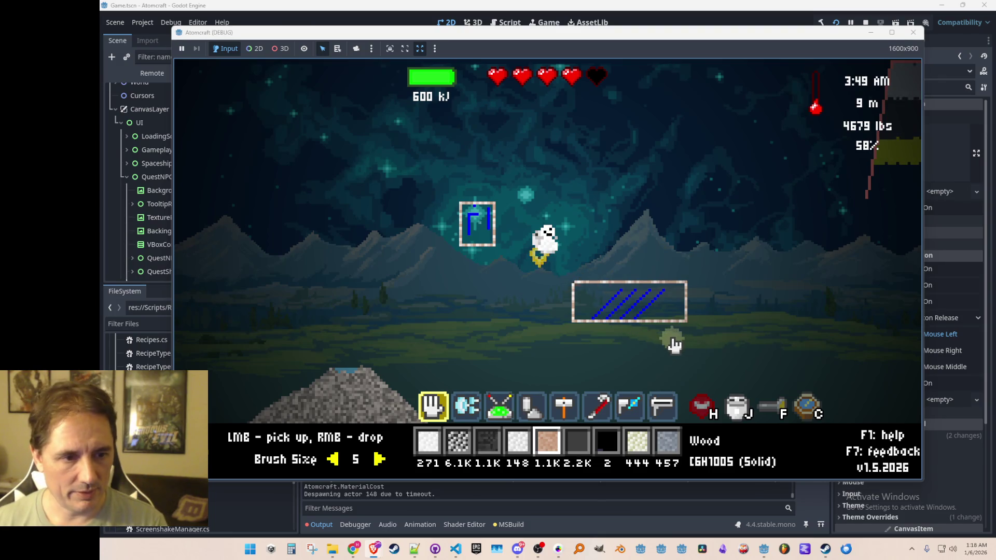
pyautogui.press('2')
pyautogui.press('1')
pyautogui.click(581, 294)
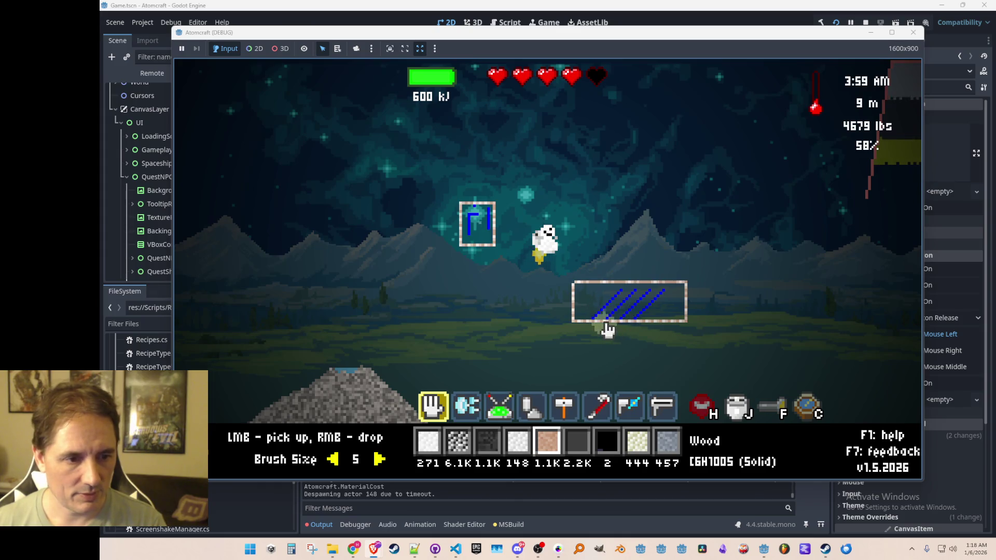
# Break away part of the cooling element inside the large chamber.
pyautogui.scroll(-5, 592, 306)
pyautogui.scroll(1, 573, 282)
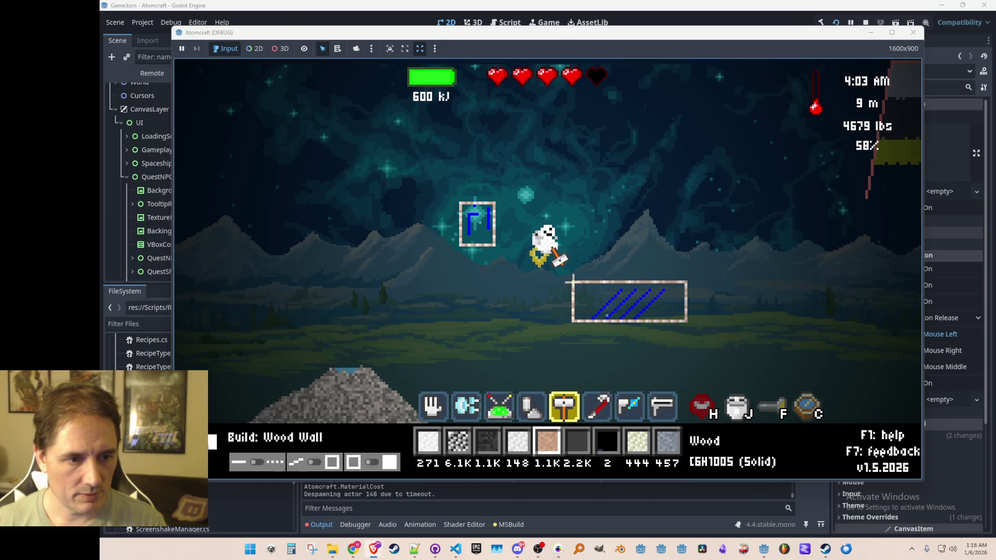
pyautogui.scroll(-1, 632, 352)
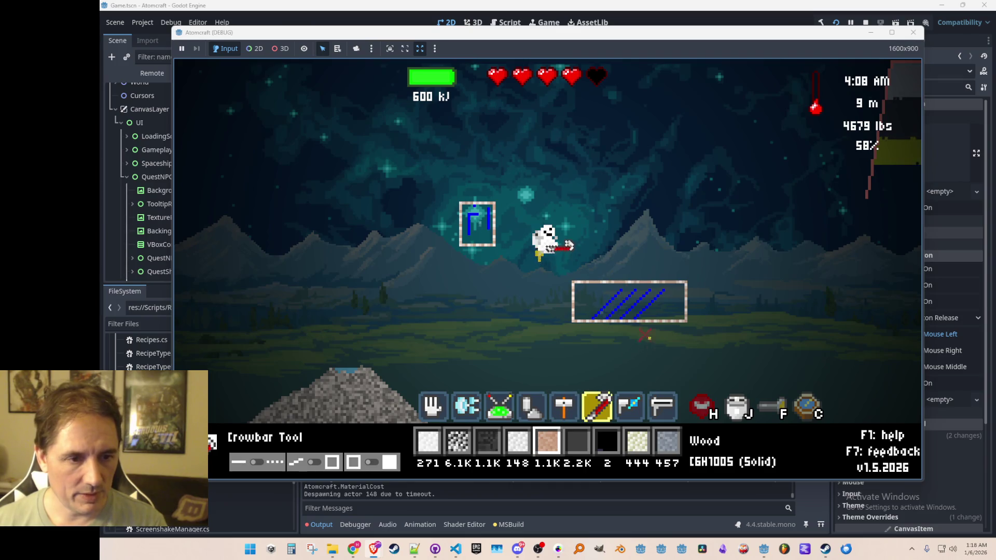
pyautogui.moveTo(636, 312)
pyautogui.mouseDown()
pyautogui.moveTo(663, 286)
pyautogui.moveTo(636, 288)
pyautogui.moveTo(615, 317)
pyautogui.moveTo(622, 284)
pyautogui.moveTo(639, 289)
pyautogui.moveTo(596, 318)
pyautogui.mouseUp()
pyautogui.scroll(1, 661, 313)
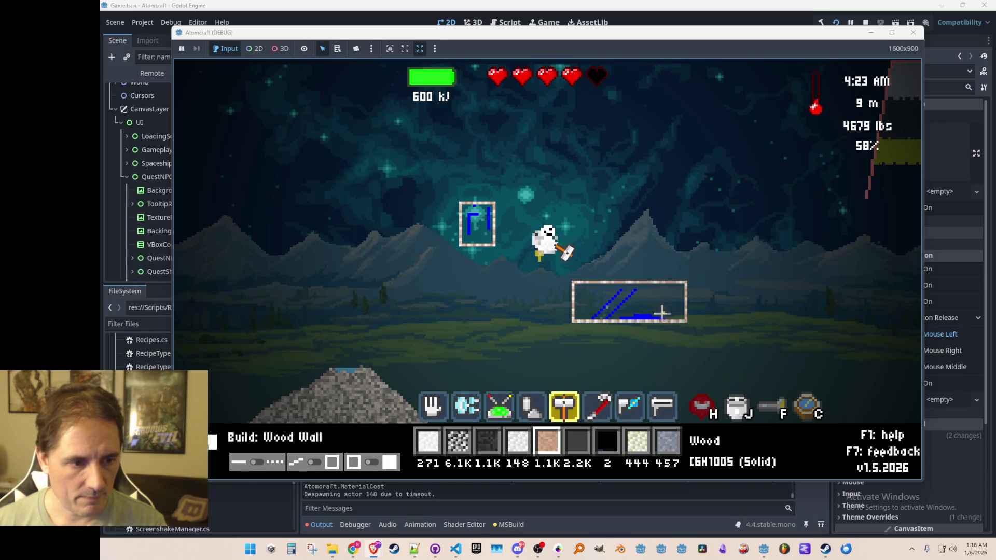
pyautogui.scroll(4, 662, 313)
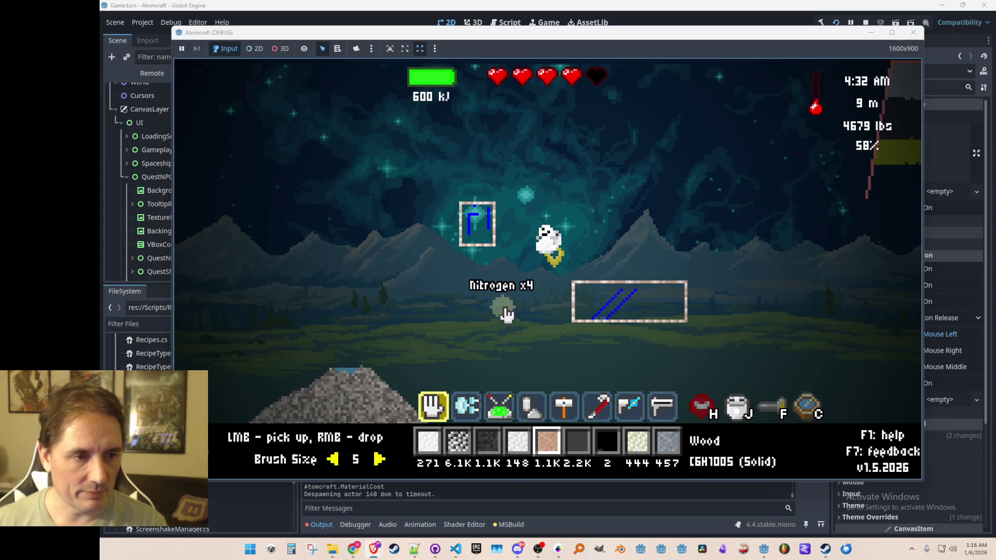
pyautogui.scroll(-2, 518, 313)
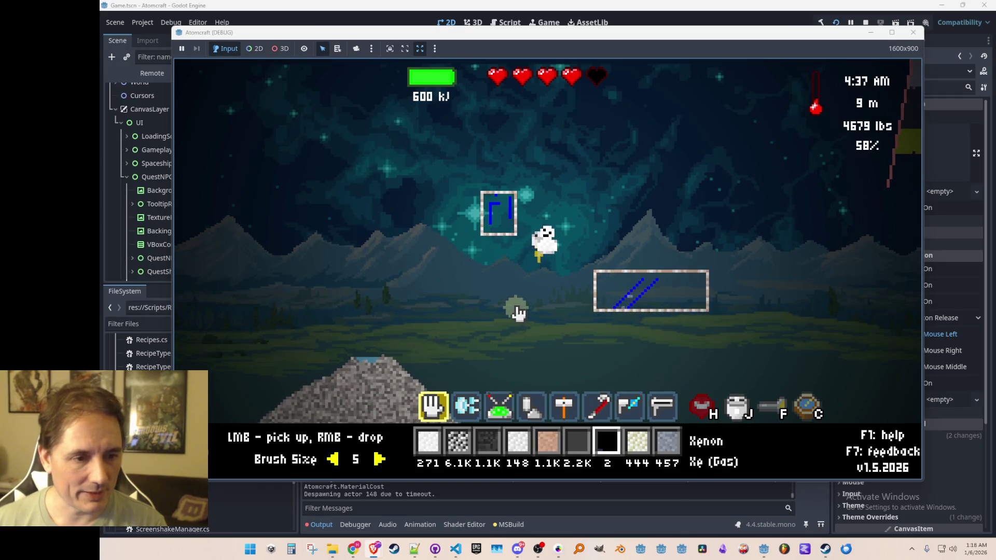
# Search the inventory for 'coo' and set Cooling Element as the build material.
pyautogui.press('i')
pyautogui.click(420, 135)
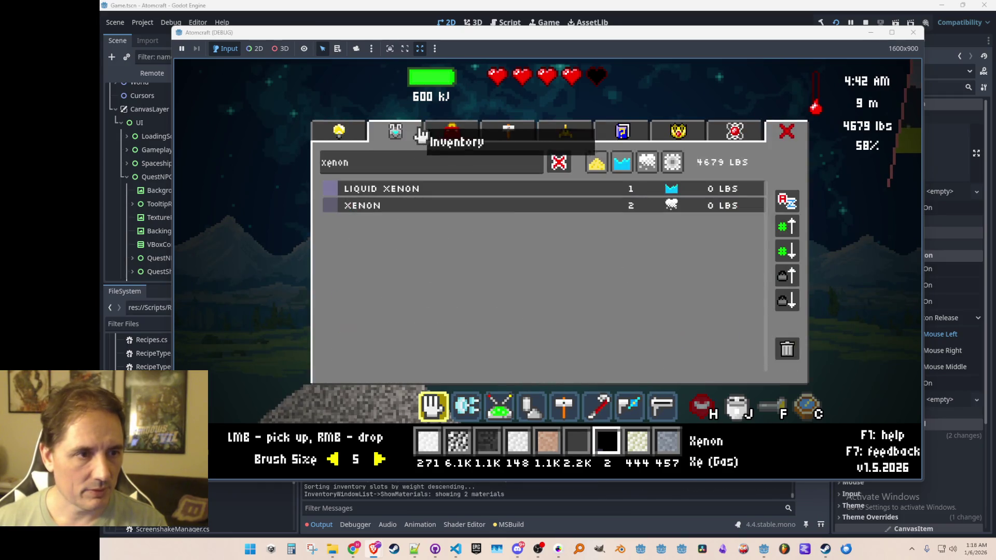
pyautogui.click(431, 133)
pyautogui.click(399, 136)
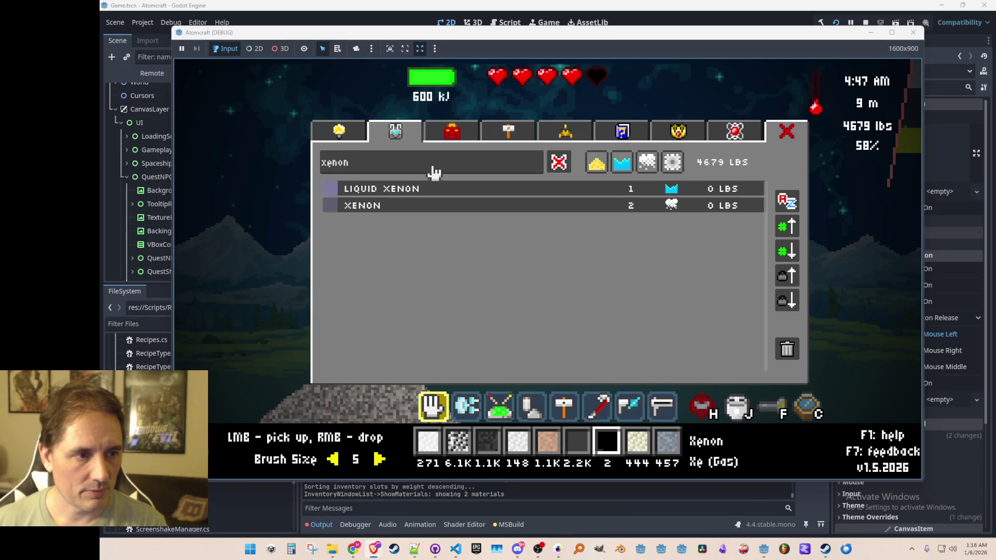
pyautogui.hotkey('ctrl', 'a')
pyautogui.press('BackSpace')
pyautogui.write('co')
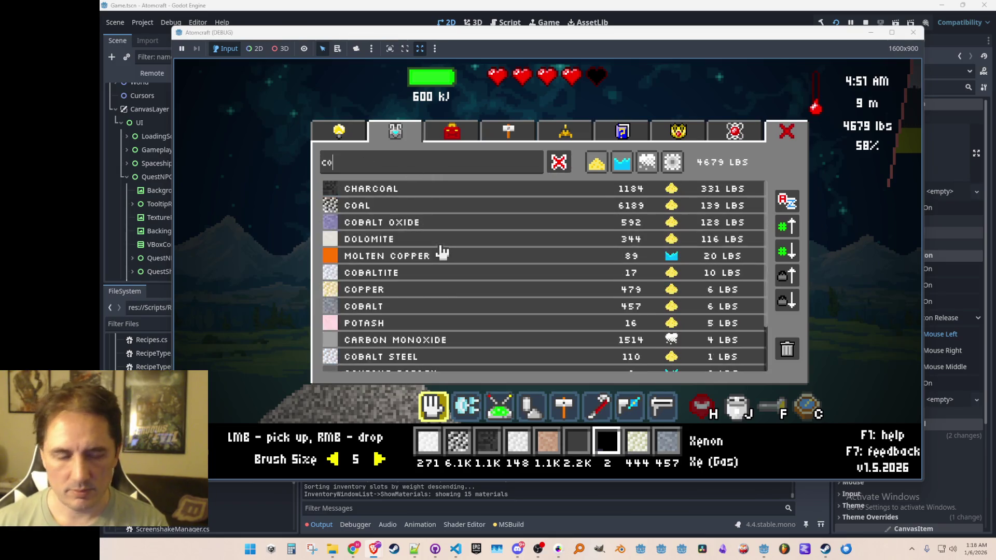
pyautogui.write('o')
pyautogui.click(435, 206)
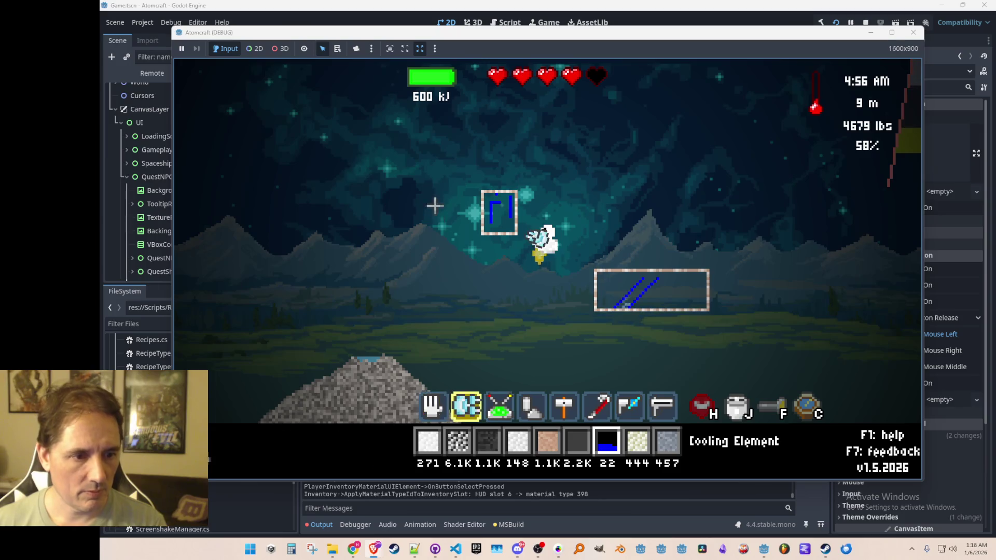
pyautogui.press('5')
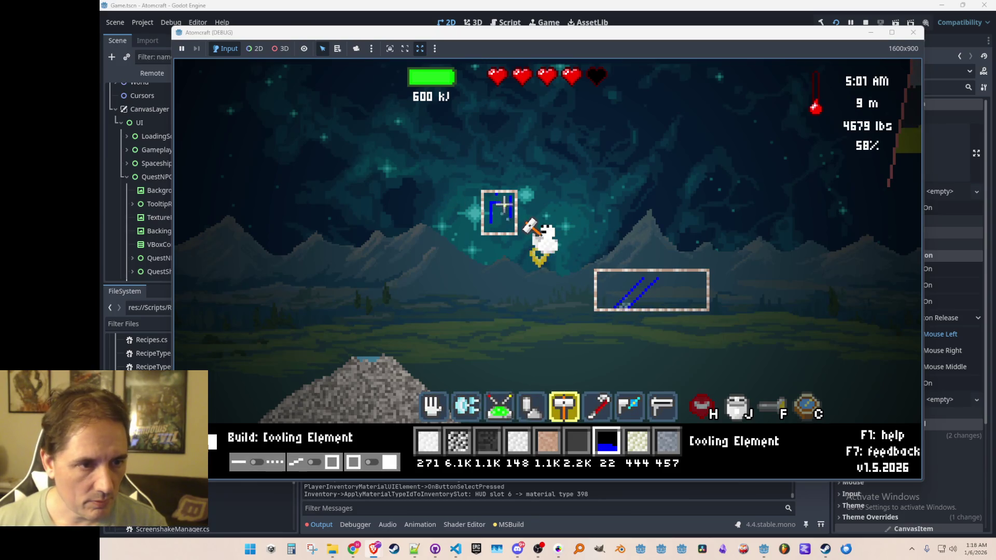
# Build cooling-element lines along the upper box's top and left side until none remain.
pyautogui.click(502, 202)
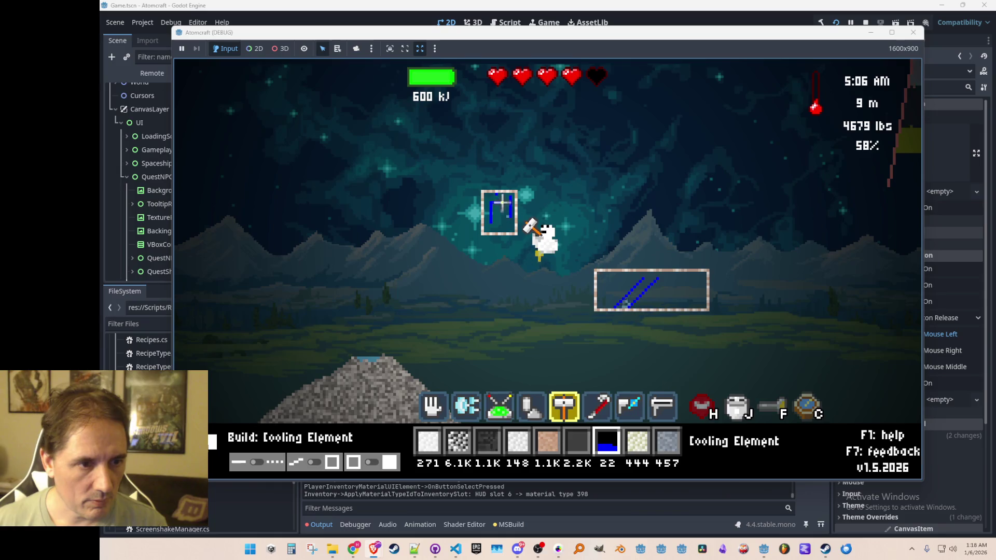
pyautogui.moveTo(501, 220); pyautogui.dragTo(502, 220)
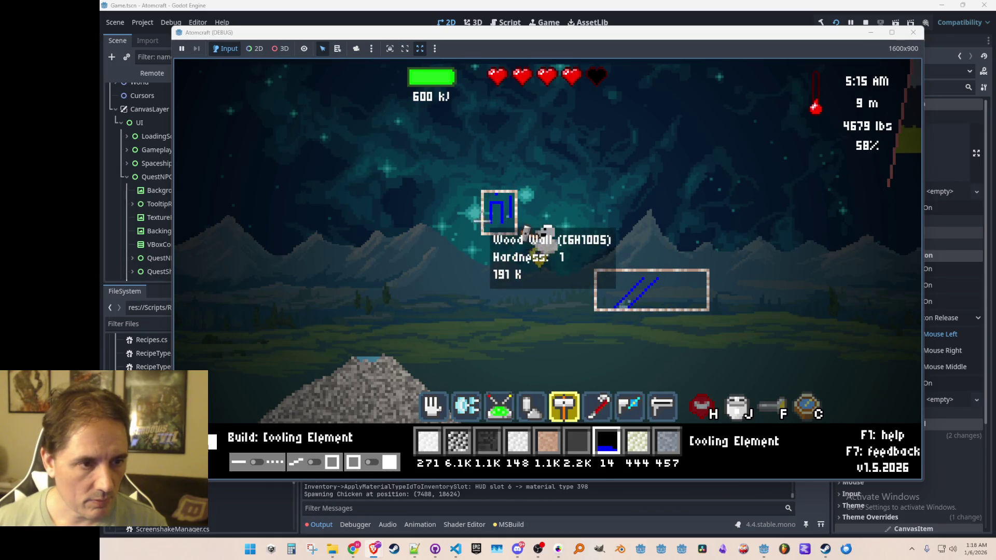
pyautogui.moveTo(484, 220); pyautogui.dragTo(483, 203)
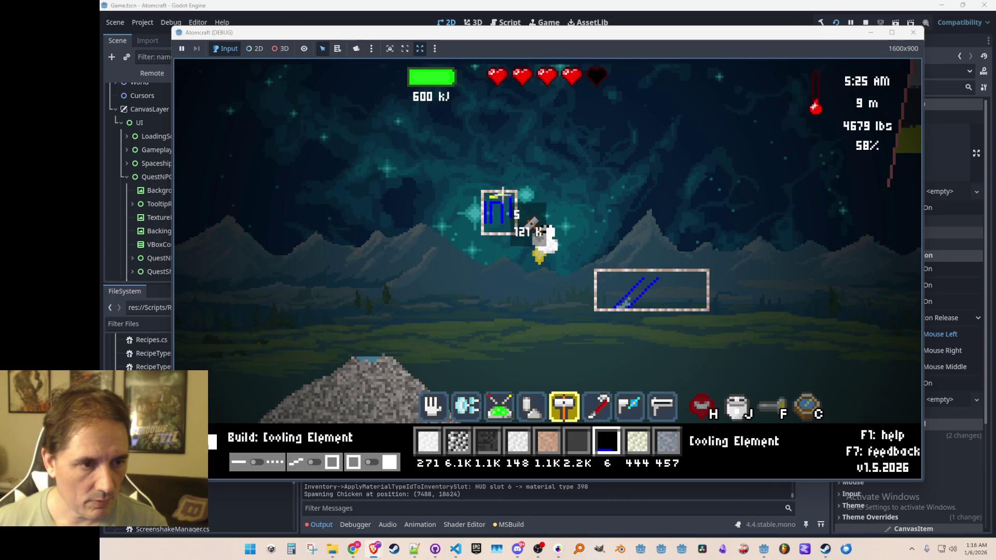
pyautogui.click(506, 193)
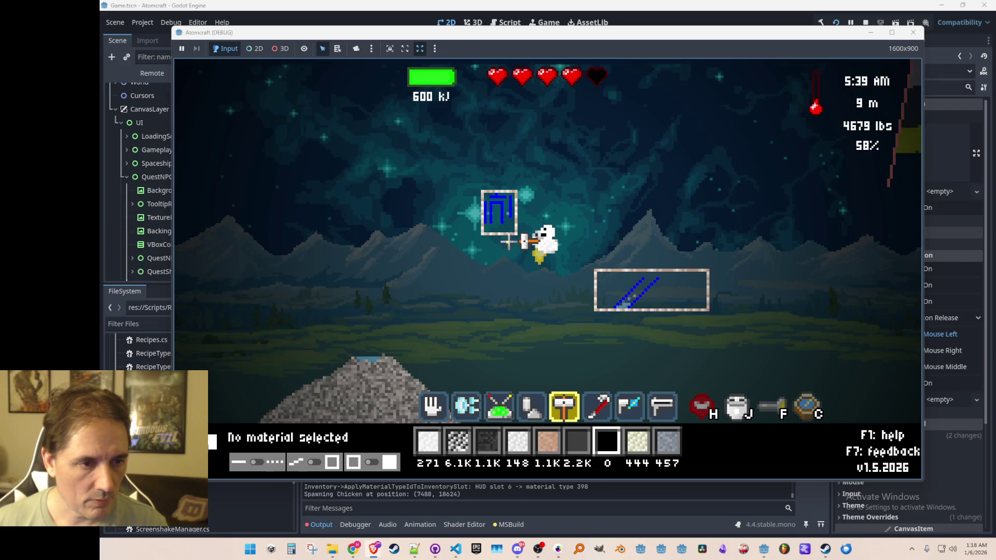
pyautogui.scroll(4, 508, 241)
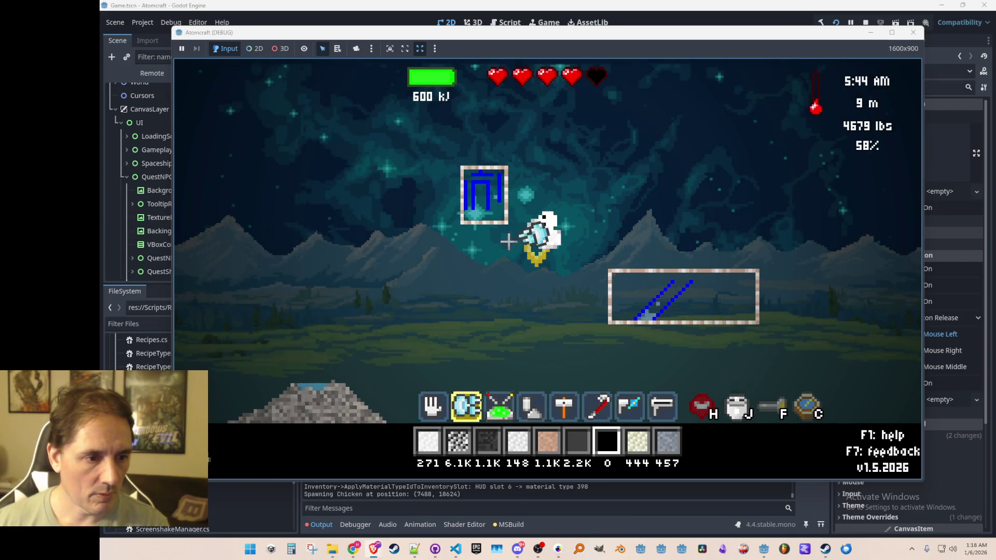
# Pick up nitrogen gas from the upper and lower boxes.
pyautogui.click(497, 208)
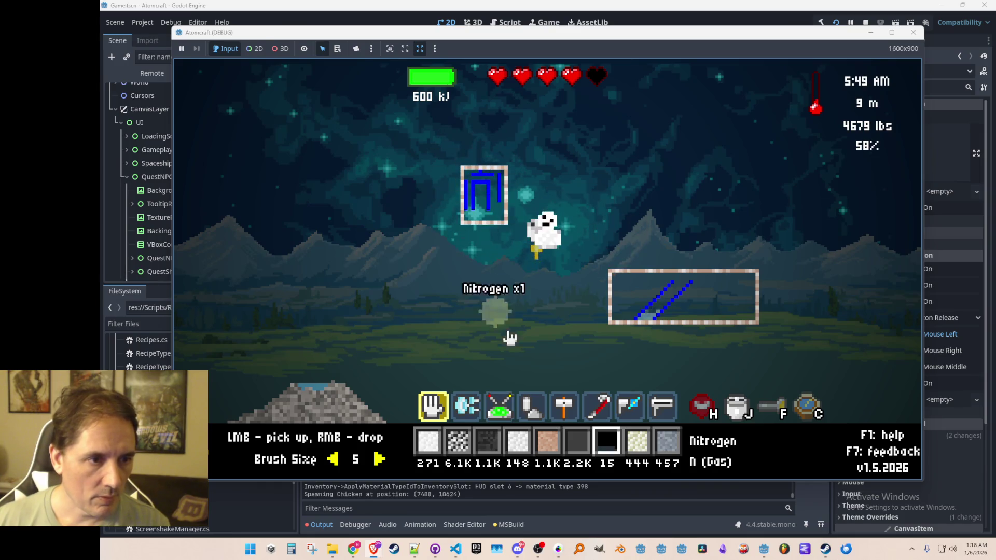
pyautogui.click(648, 326)
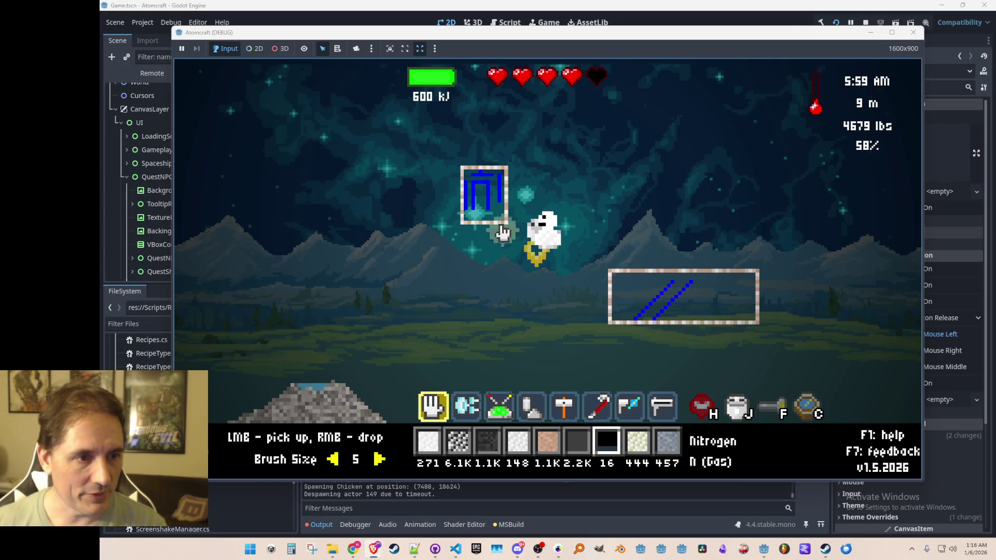
pyautogui.click(578, 318)
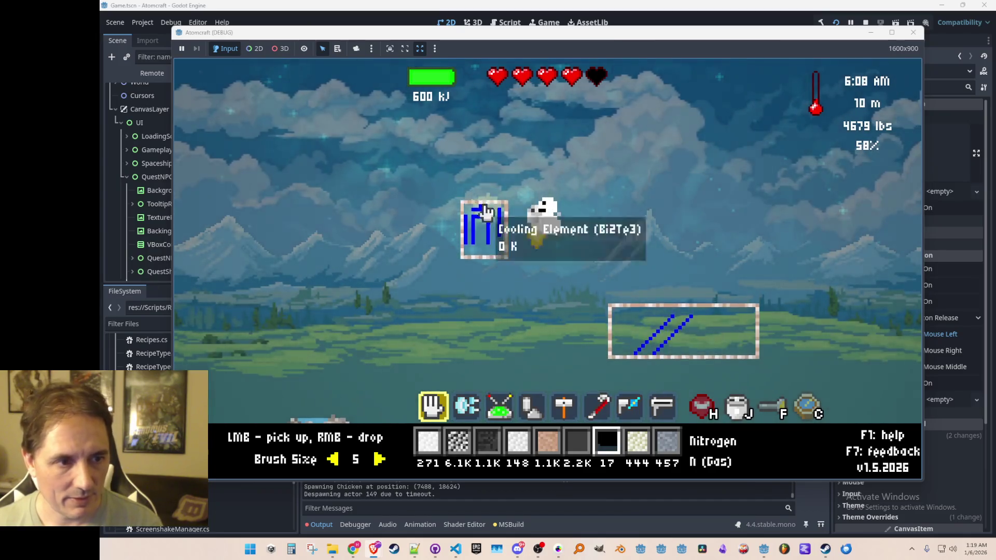
pyautogui.press('2')
pyautogui.scroll(-5, 574, 225)
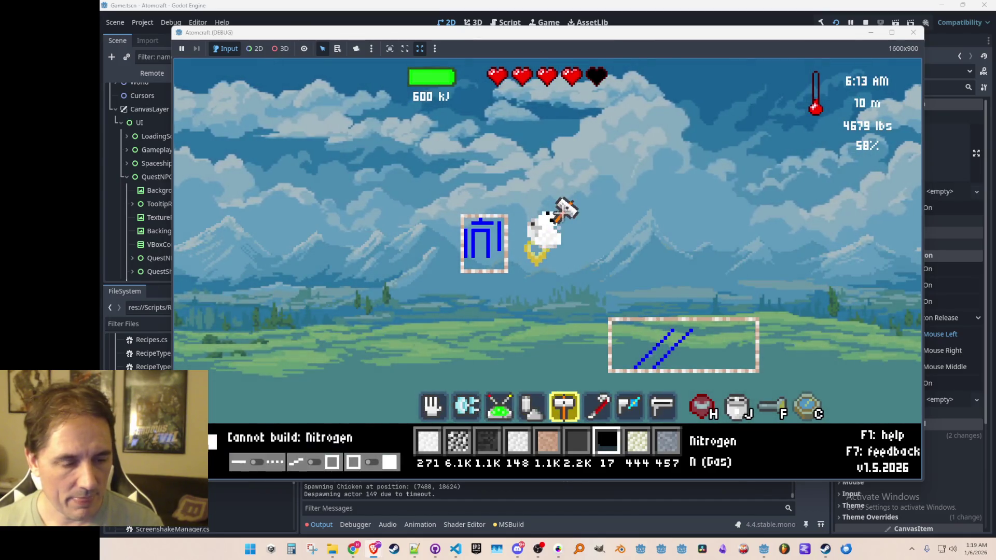
pyautogui.scroll(-1, 572, 226)
pyautogui.scroll(2, 572, 225)
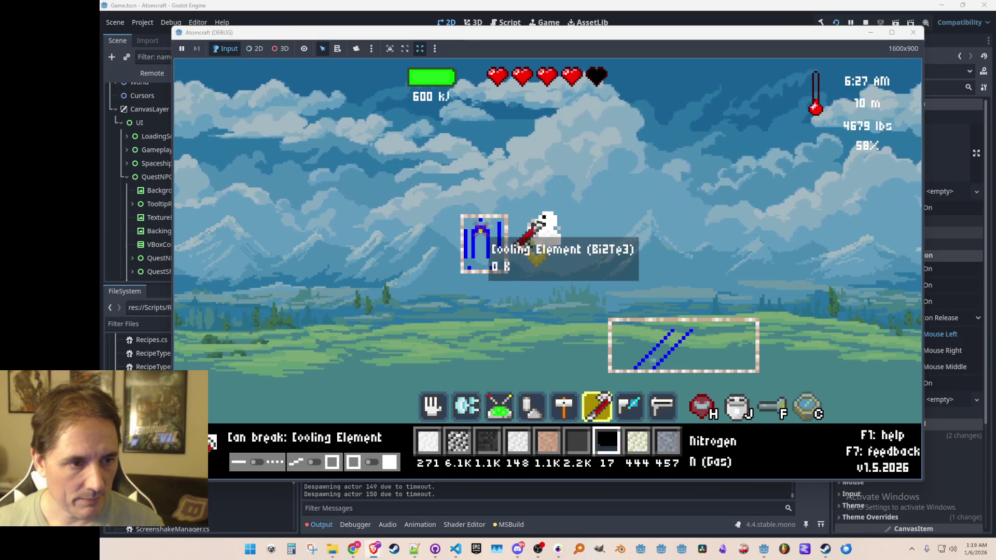
# Pry the cooling element apart and collect its bits plus the lower box's liquid nitrogen.
pyautogui.click(485, 236)
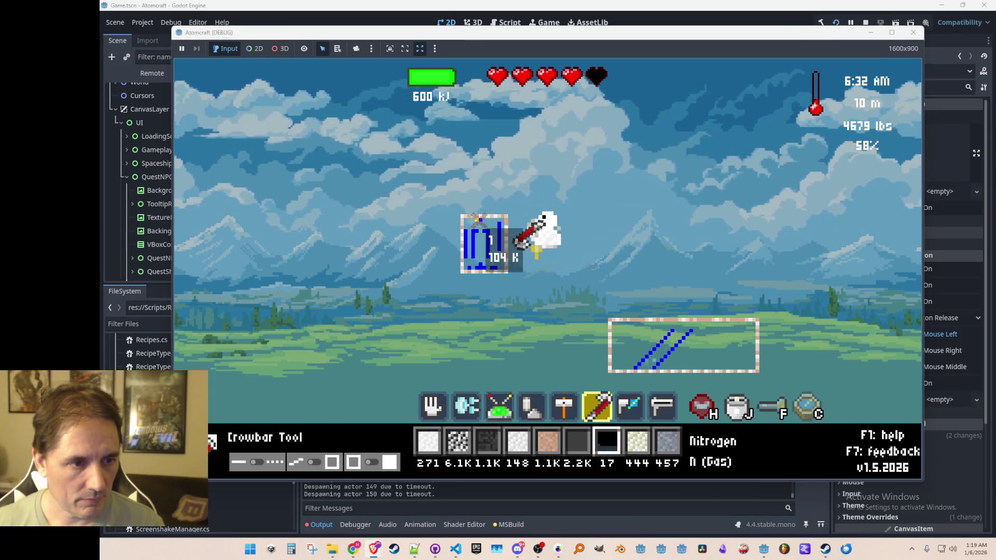
pyautogui.click(488, 242)
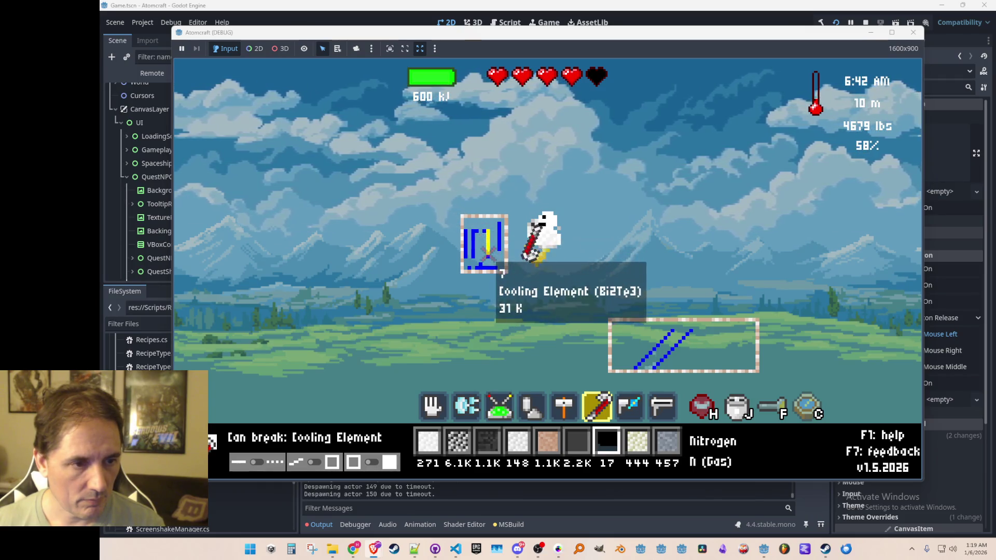
pyautogui.click(485, 230)
pyautogui.click(483, 231)
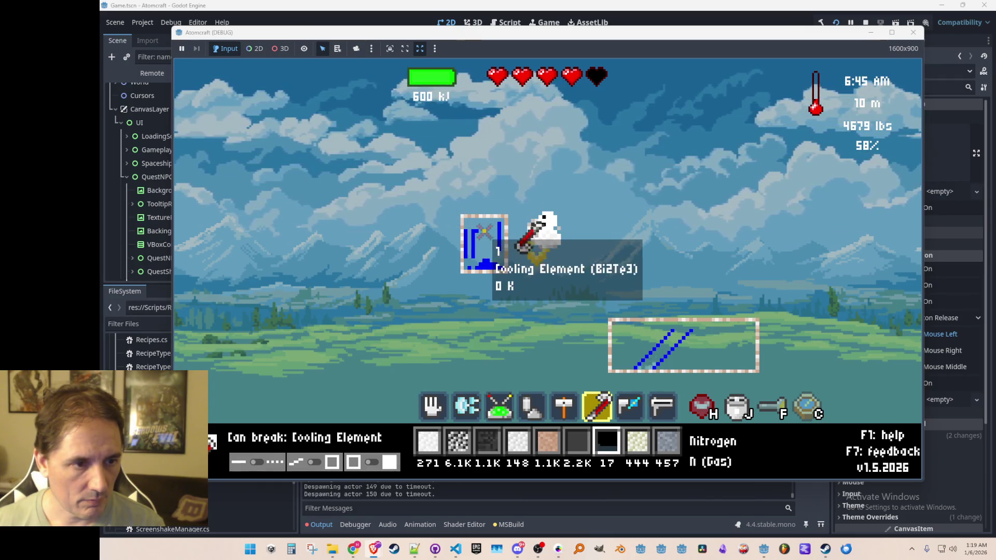
pyautogui.press('1')
pyautogui.click(493, 262)
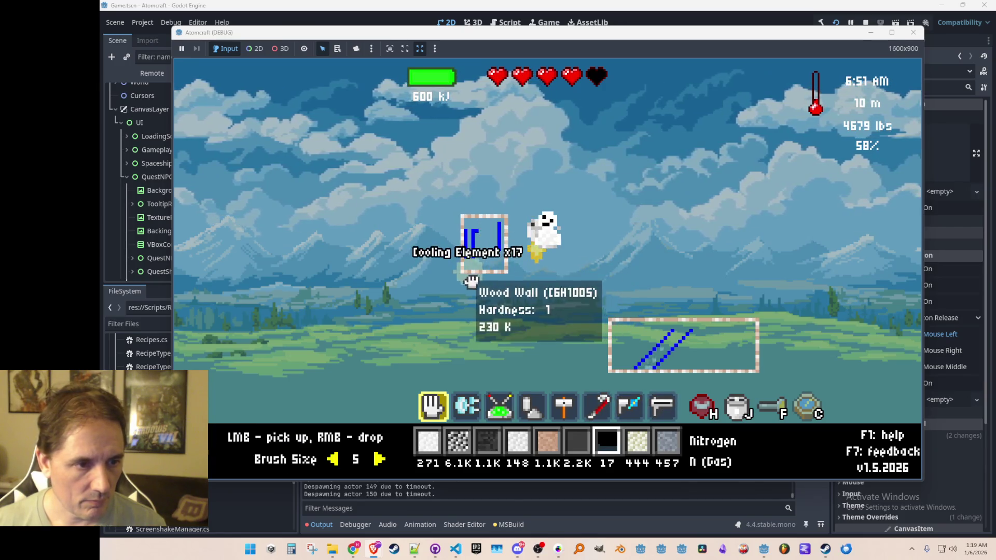
pyautogui.click(656, 352)
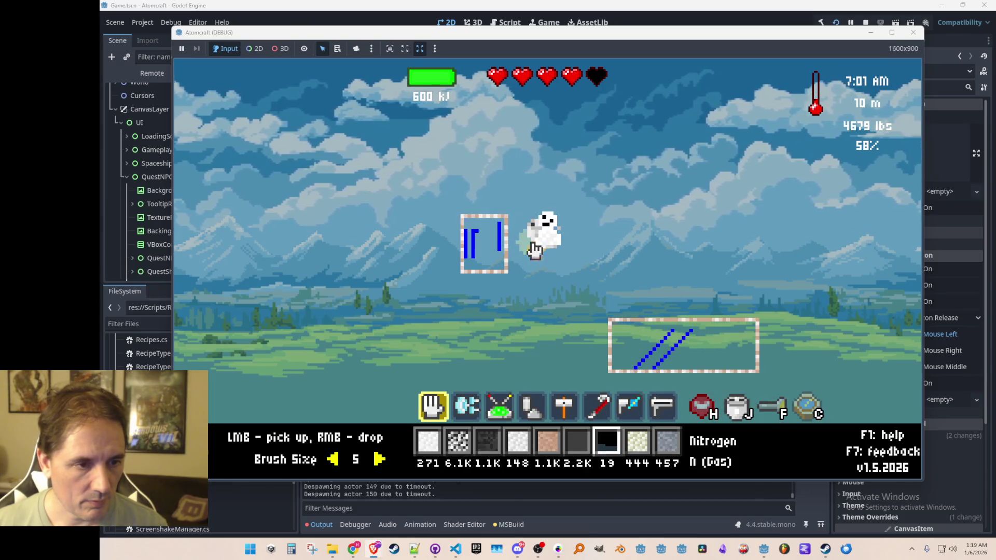
# Assign the 17 Cooling Element to the quick-access build slot.
pyautogui.press('j')
pyautogui.click(410, 206)
pyautogui.press('j')
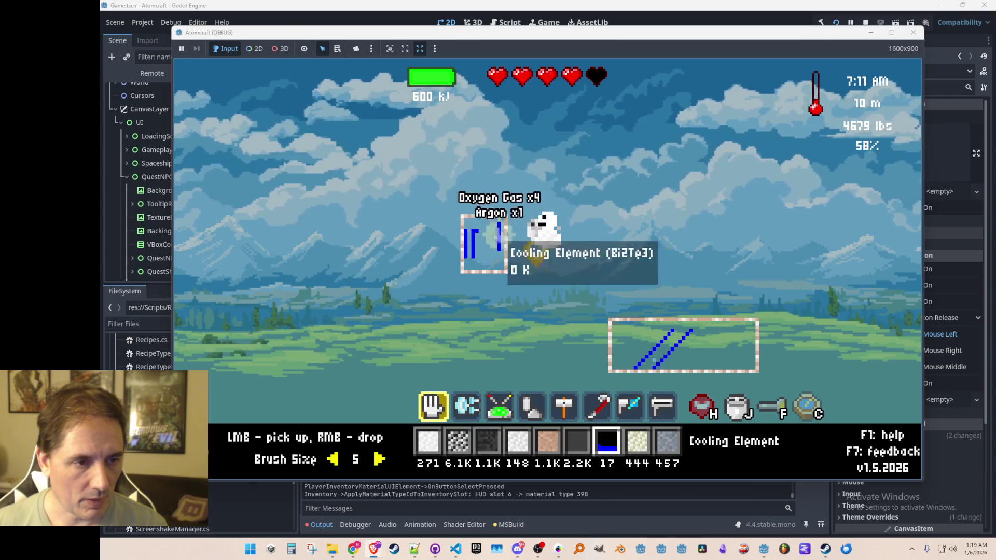
# Drop the carried oxygen and argon into the upper box, then pick the gas cloud back up.
pyautogui.rightClick(498, 267)
pyautogui.click(486, 277)
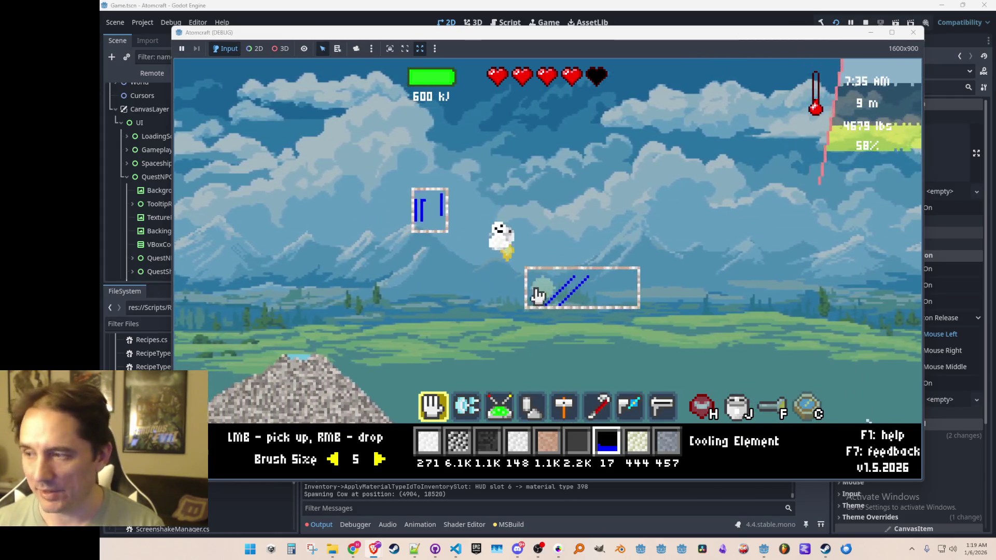
pyautogui.scroll(-3, 542, 280)
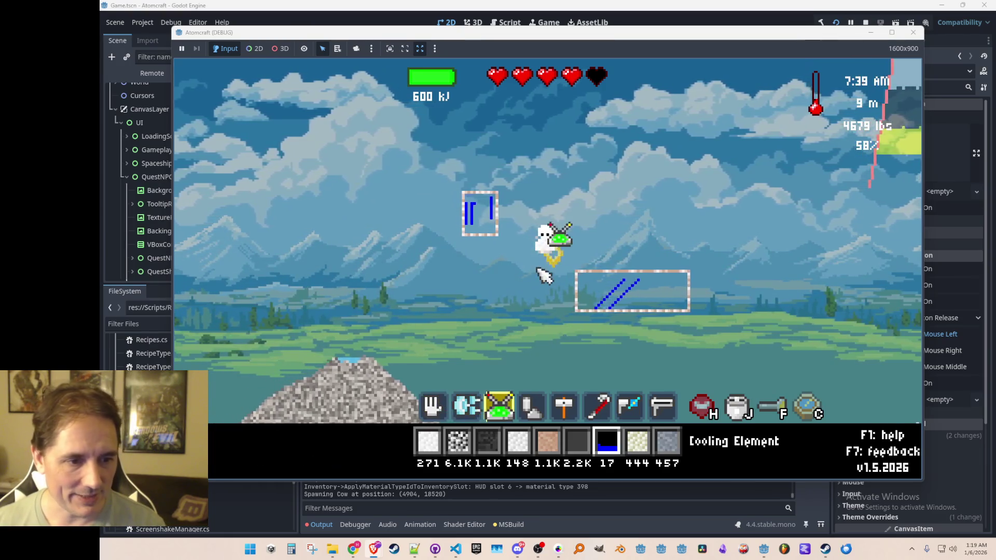
pyautogui.scroll(-1, 544, 278)
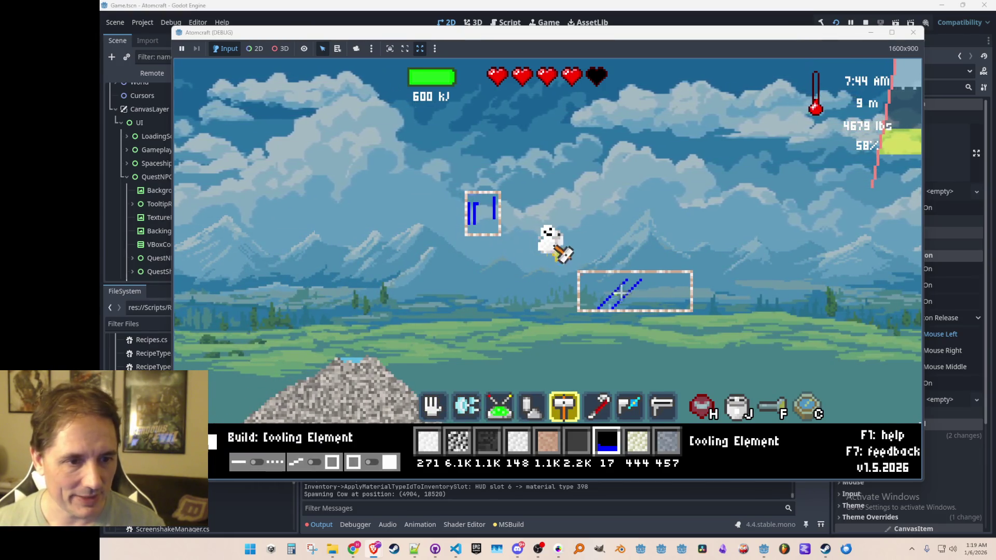
pyautogui.scroll(-4, 610, 306)
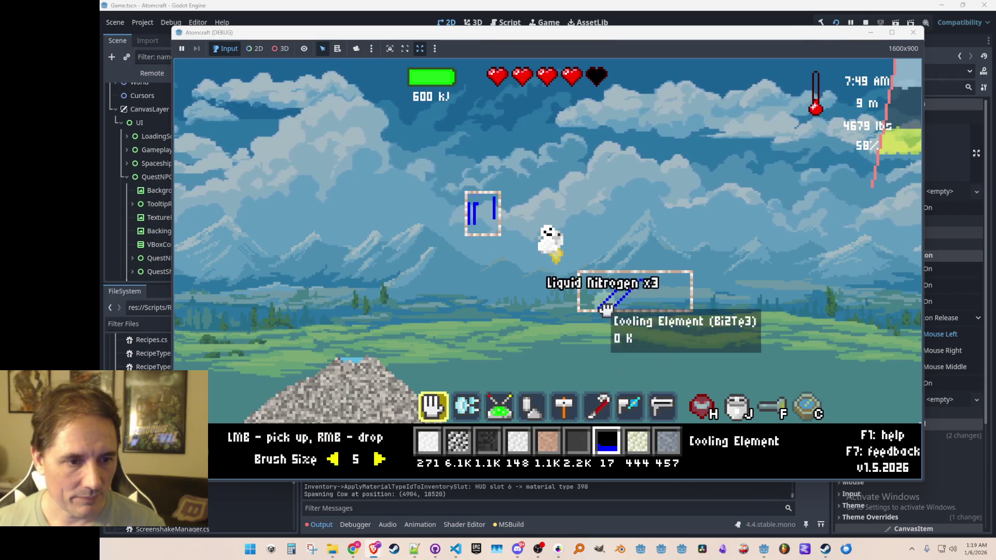
pyautogui.scroll(-1, 529, 241)
pyautogui.scroll(-3, 561, 252)
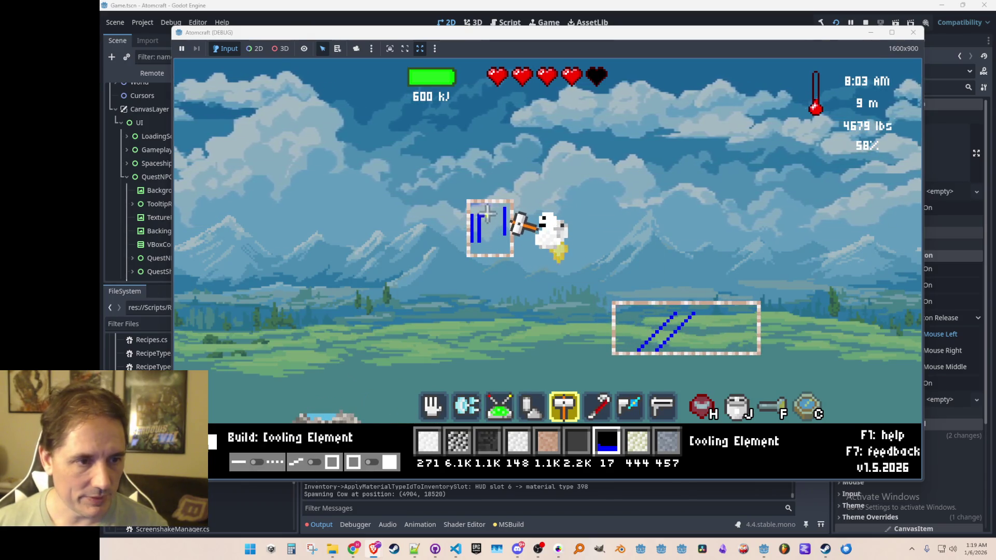
# Build the remaining 17 Cooling Element pieces into the upper box, then pick up the nearby argon.
pyautogui.moveTo(488, 246); pyautogui.dragTo(488, 247)
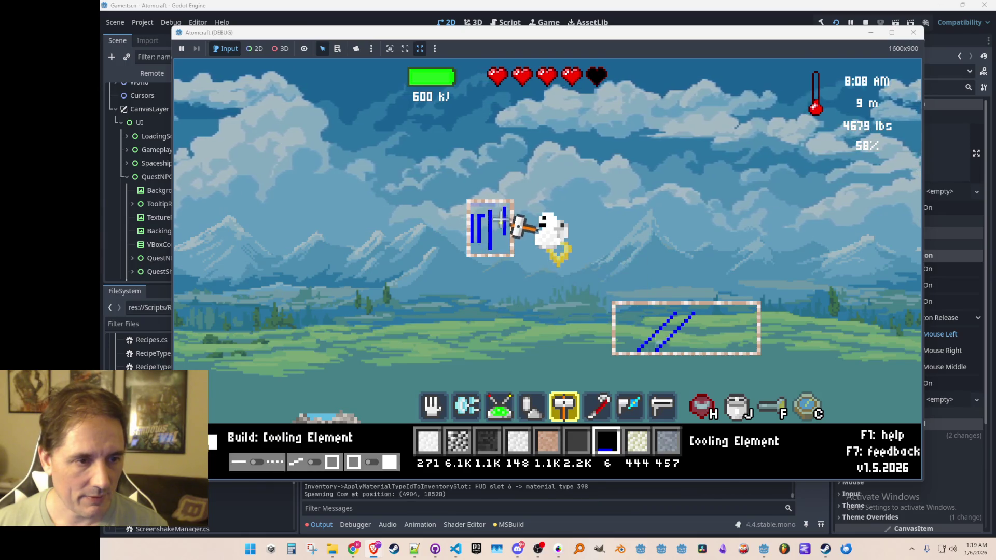
pyautogui.click(497, 244)
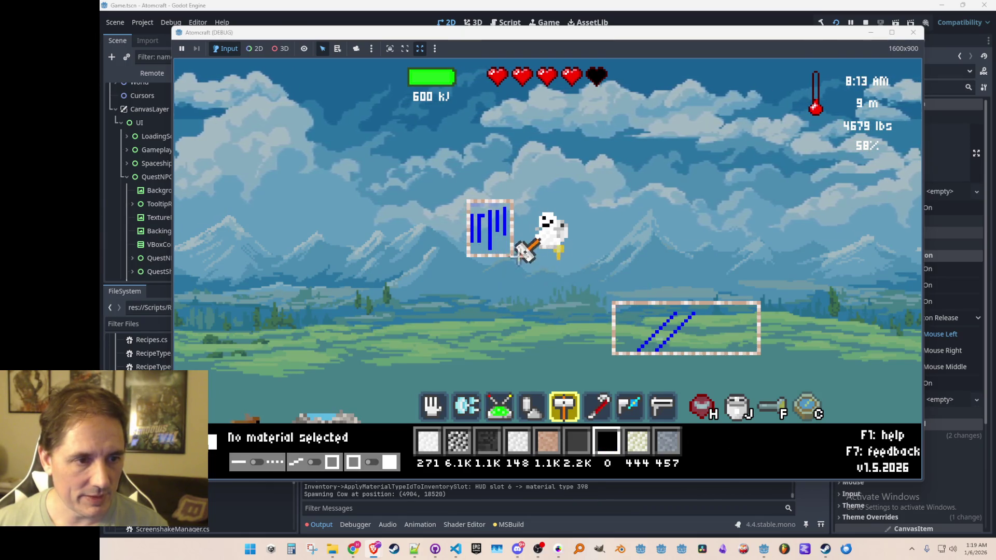
pyautogui.scroll(-4, 488, 207)
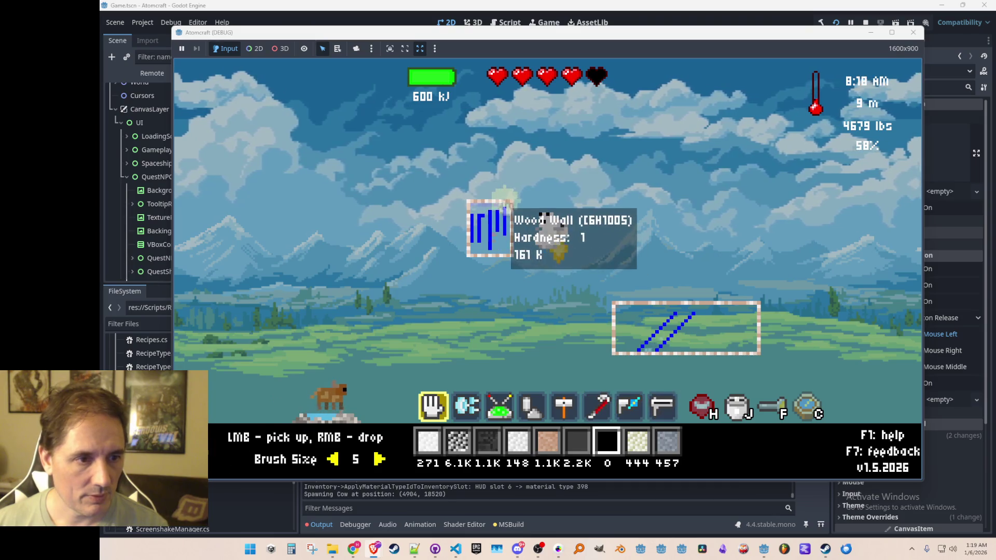
pyautogui.click(463, 217)
pyautogui.scroll(-2, 472, 210)
pyautogui.rightClick(483, 203)
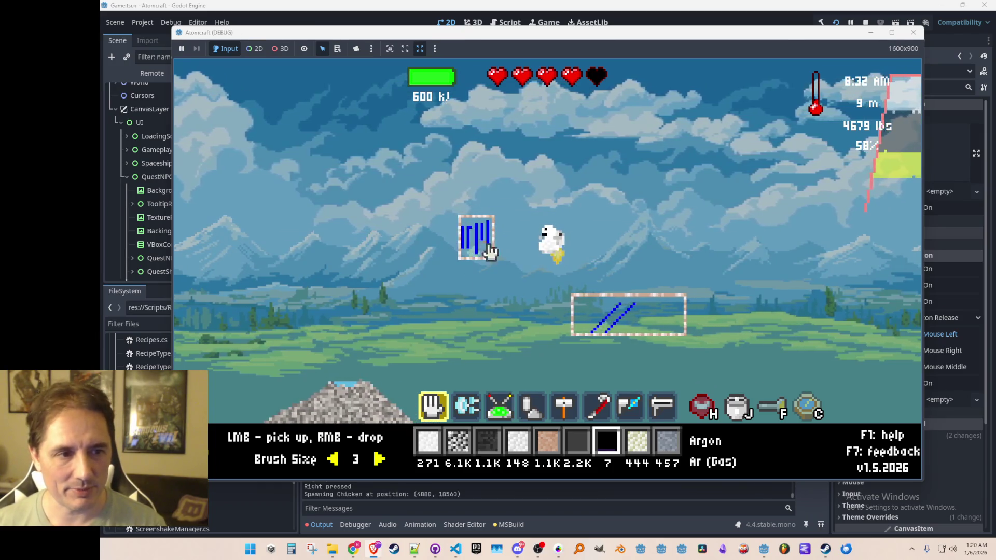
# Carry the nitrogen from the lower box and drop it near the upper box.
pyautogui.click(602, 330)
pyautogui.scroll(5, 600, 324)
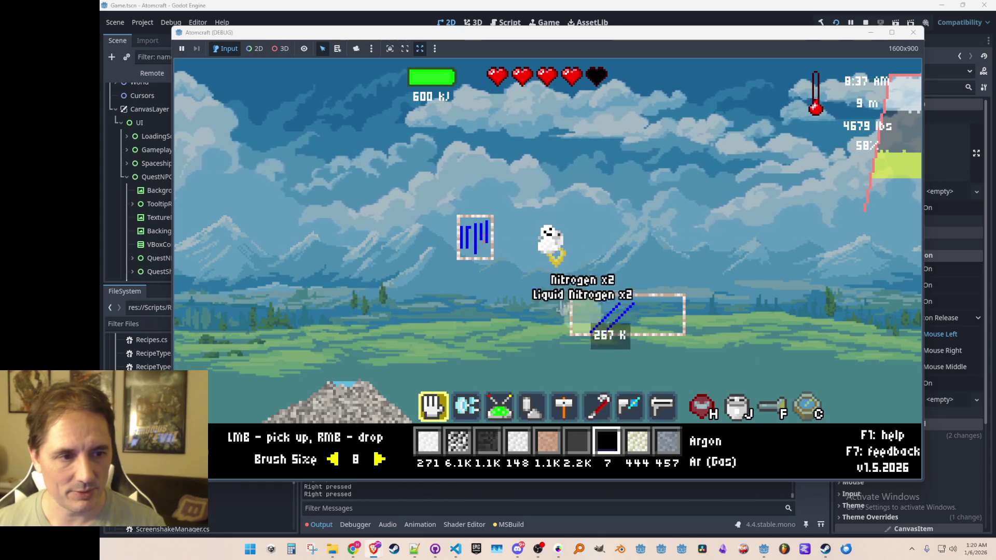
pyautogui.rightClick(472, 223)
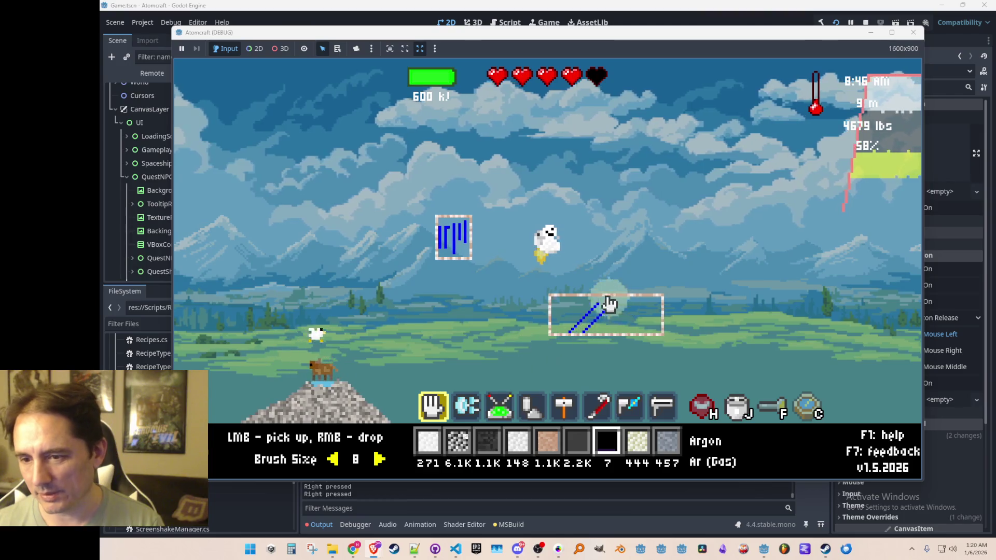
# Pick up the neon from the upper box, then stop the debug run with F8.
pyautogui.click(450, 228)
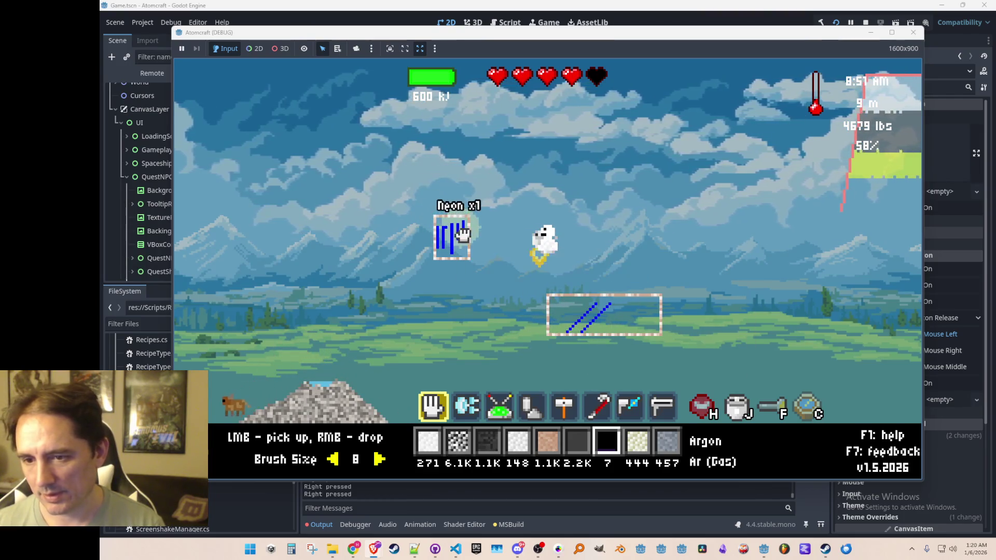
pyautogui.press('d')
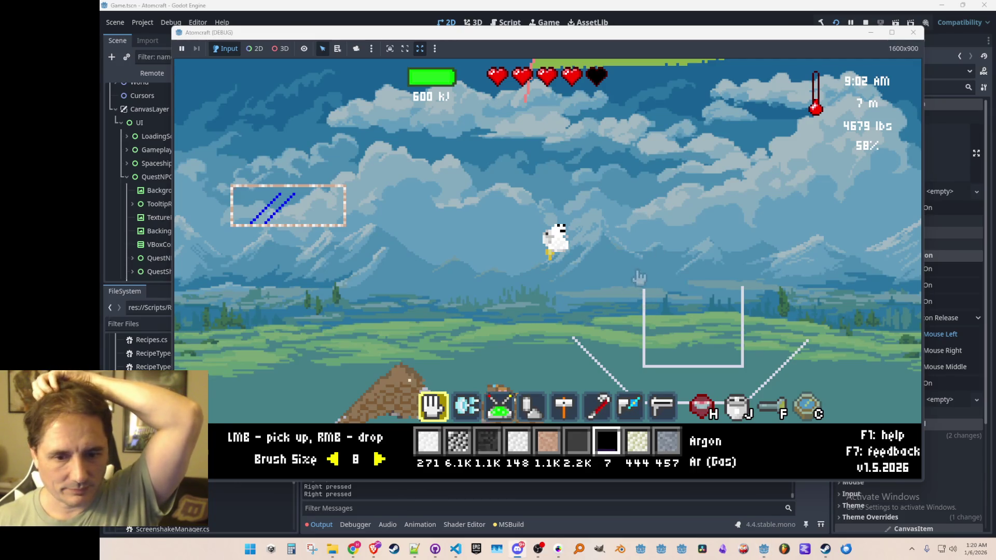
pyautogui.press('F8')
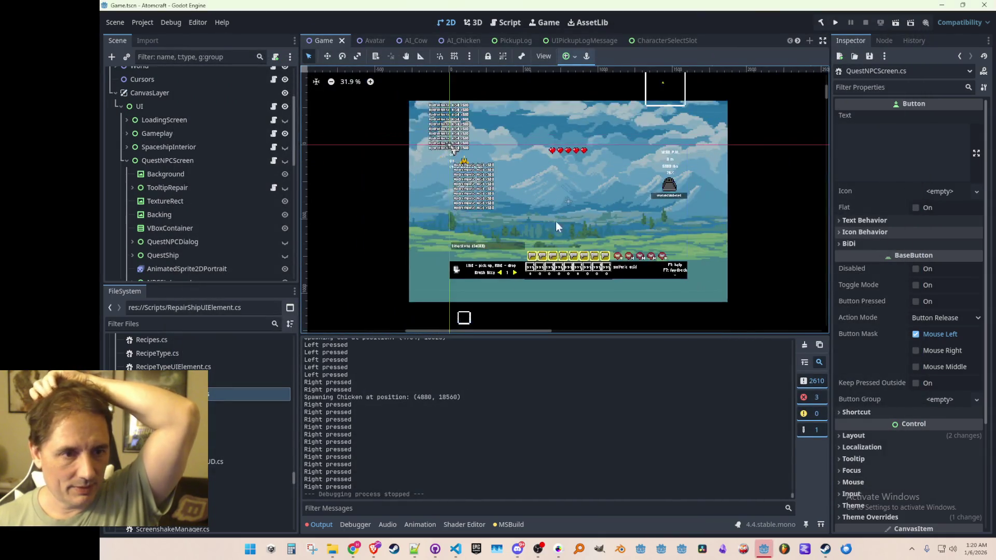
# Show QuestNPCScreen, zoom around its Buy, Sell and Repair shop panel, then hide it again.
pyautogui.click(285, 161)
pyautogui.scroll(3, 566, 236)
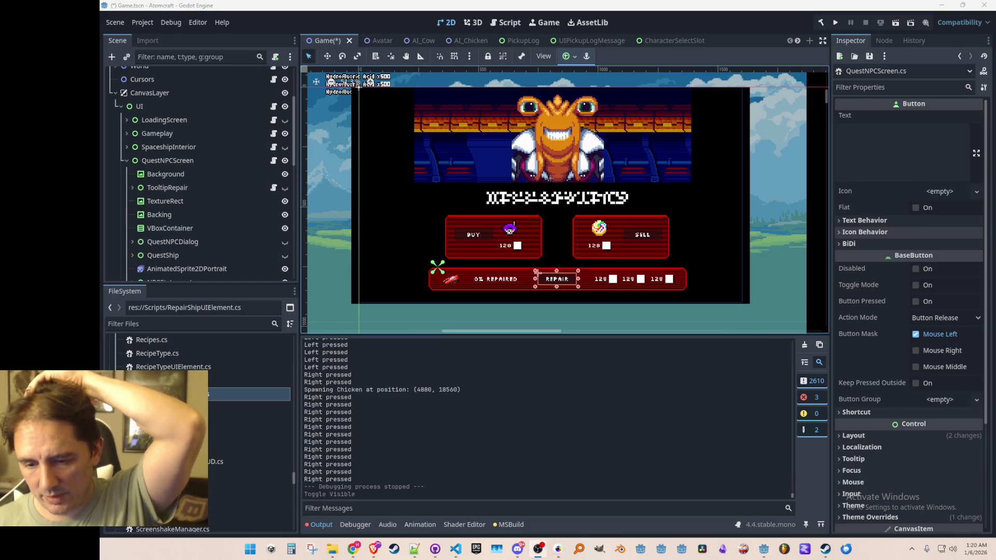
pyautogui.scroll(1, 612, 251)
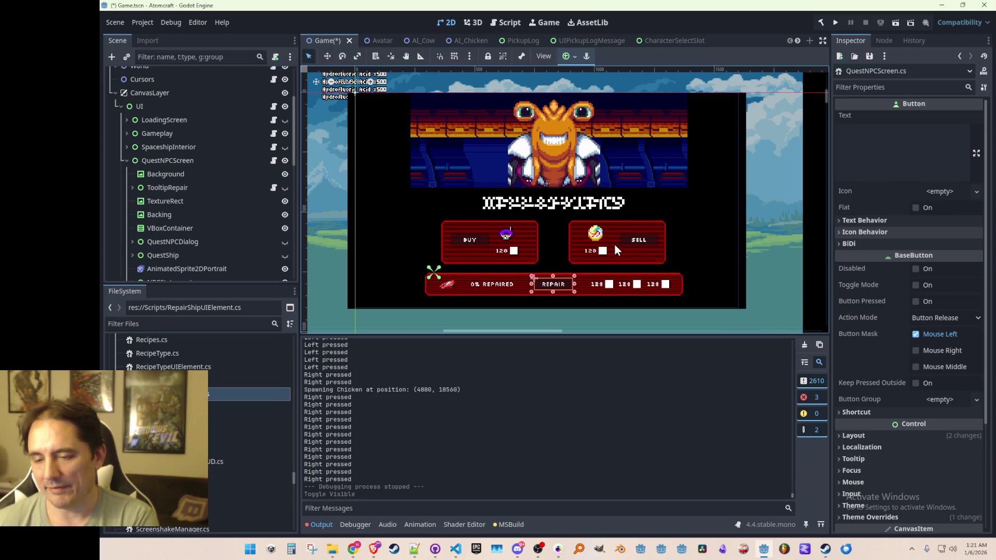
pyautogui.scroll(3, 610, 254)
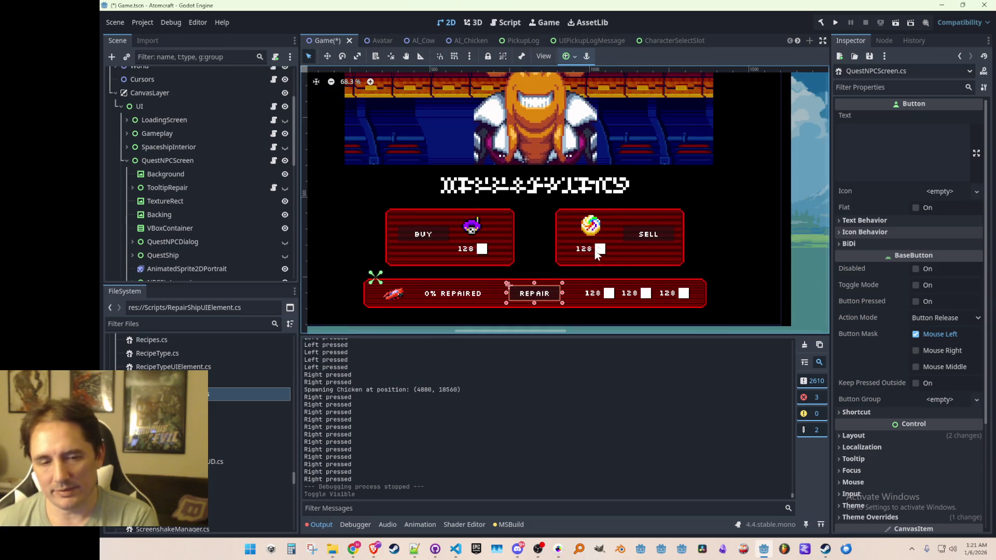
pyautogui.scroll(-2, 575, 258)
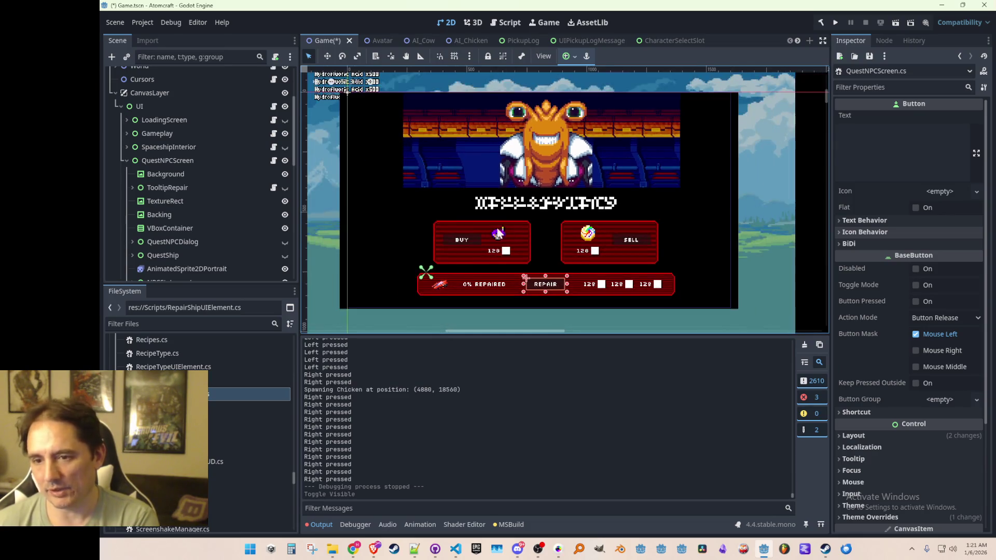
pyautogui.scroll(-3, 593, 251)
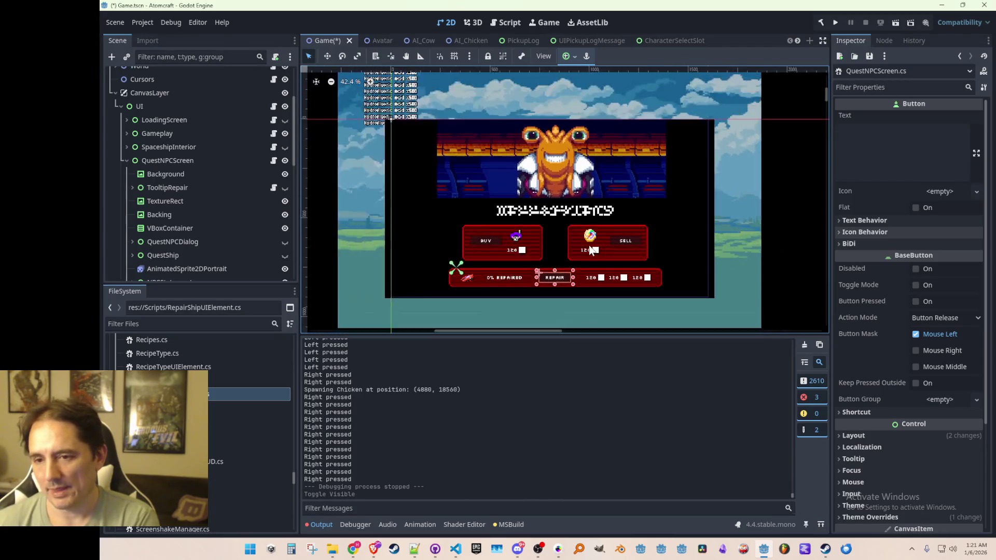
pyautogui.scroll(3, 579, 254)
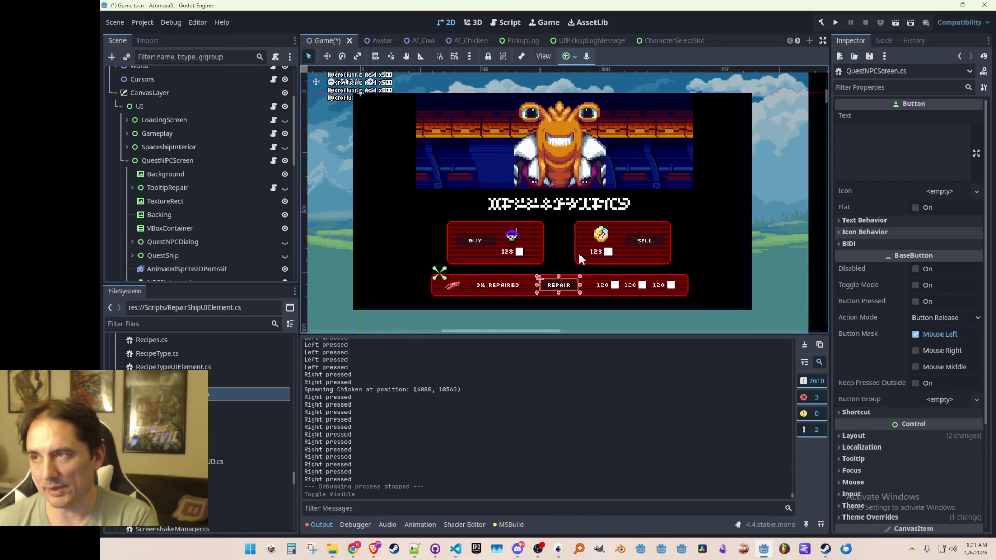
pyautogui.scroll(-5, 579, 253)
pyautogui.scroll(4, 579, 253)
pyautogui.scroll(-5, 579, 253)
pyautogui.scroll(6, 579, 255)
pyautogui.scroll(-2, 580, 257)
pyautogui.scroll(3, 578, 258)
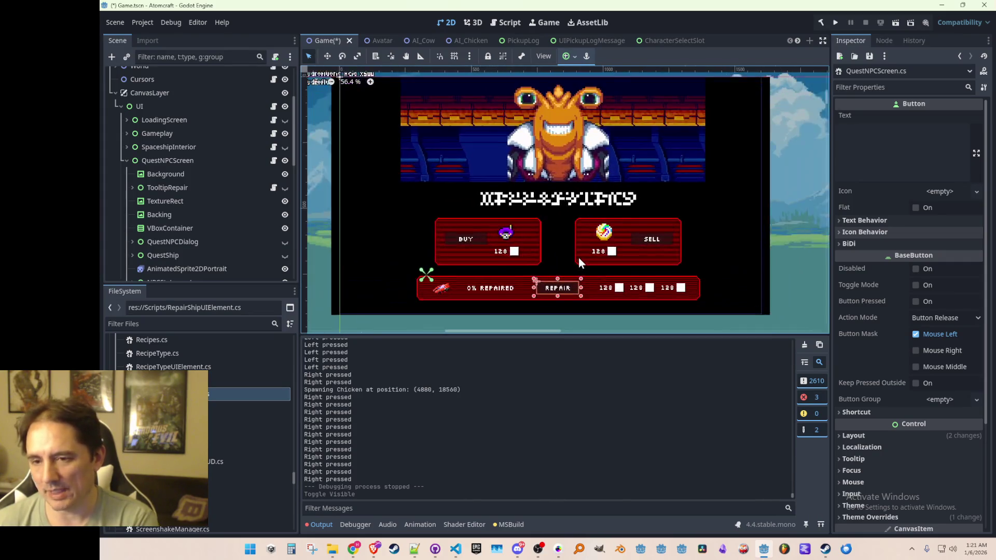
pyautogui.scroll(-3, 577, 263)
pyautogui.scroll(3, 578, 263)
pyautogui.scroll(-3, 577, 263)
pyautogui.scroll(3, 577, 263)
pyautogui.scroll(-2, 578, 262)
pyautogui.scroll(3, 577, 262)
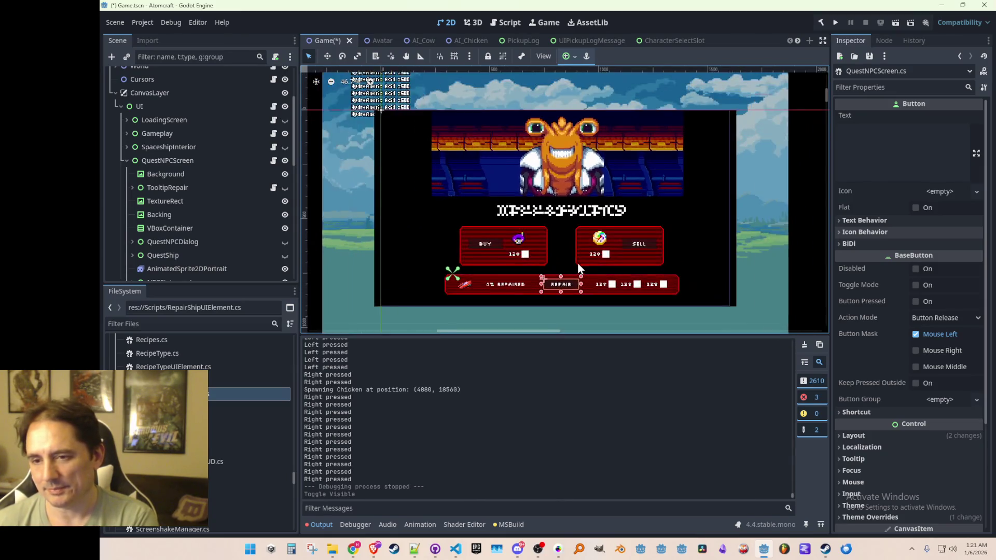
pyautogui.scroll(-3, 577, 262)
pyautogui.scroll(2, 576, 254)
pyautogui.scroll(-3, 575, 254)
pyautogui.scroll(3, 577, 253)
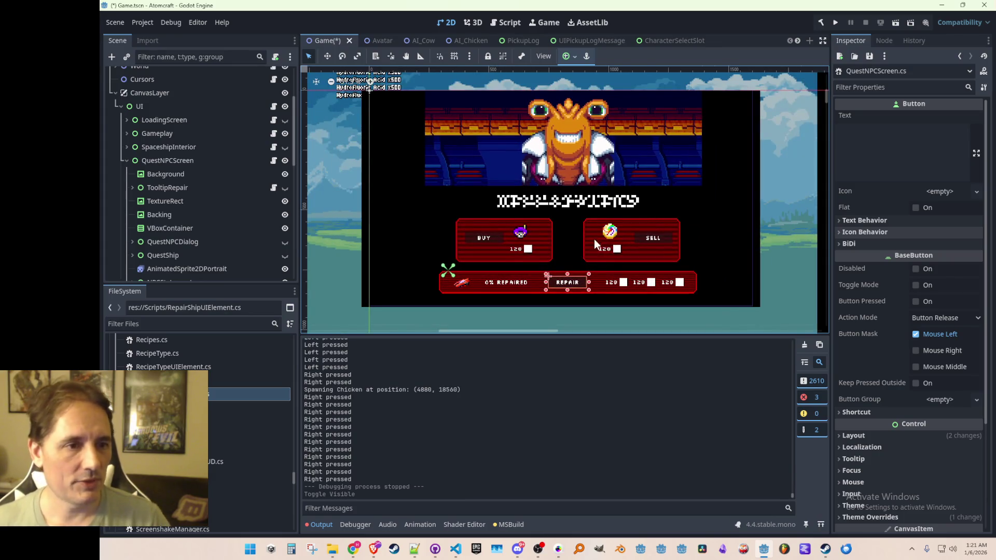
pyautogui.scroll(-2, 599, 260)
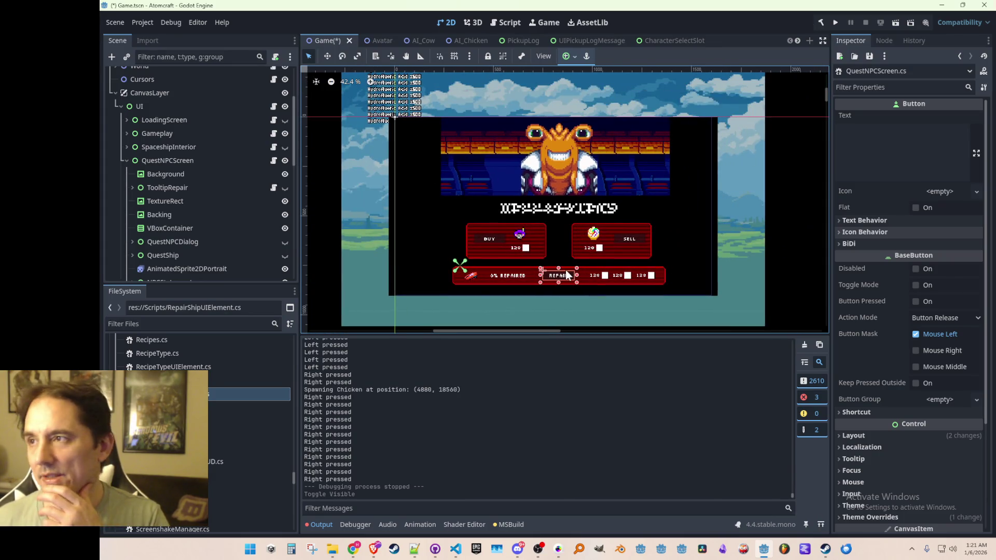
pyautogui.scroll(1, 567, 271)
pyautogui.scroll(2, 571, 259)
pyautogui.scroll(-1, 577, 261)
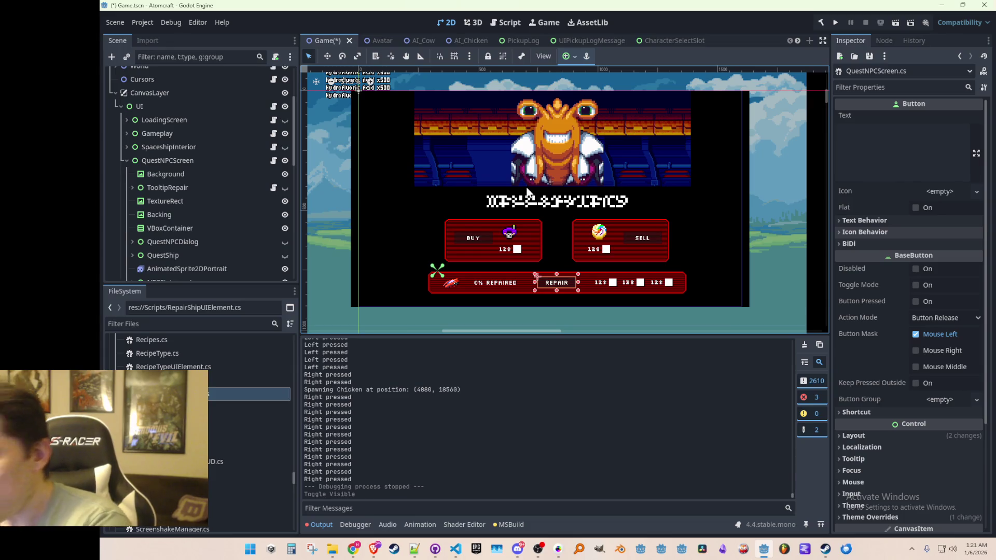
pyautogui.click(285, 161)
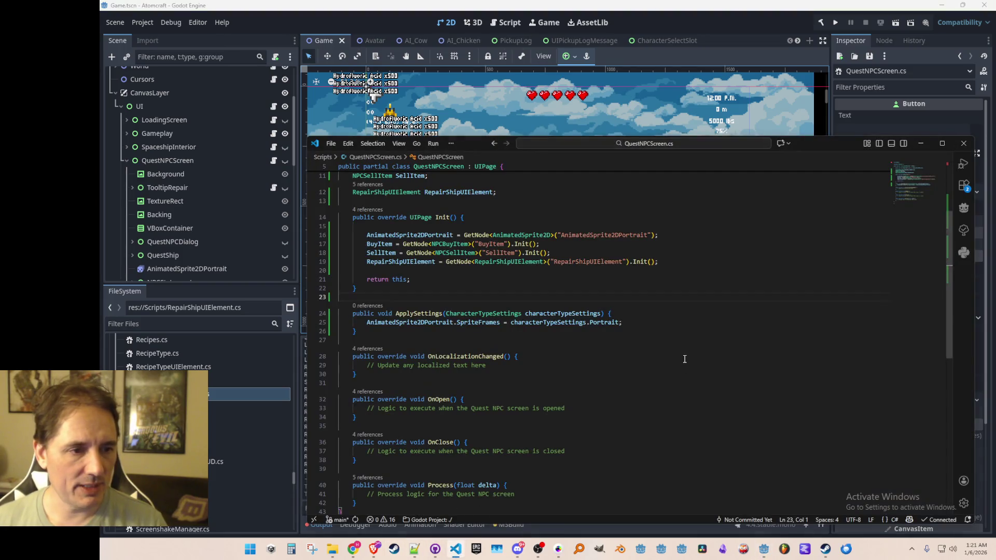
# Open BlenderMaterial.cs through the quick file finder.
pyautogui.click(685, 359)
pyautogui.hotkey('ctrl', 'p')
pyautogui.write('Blender')
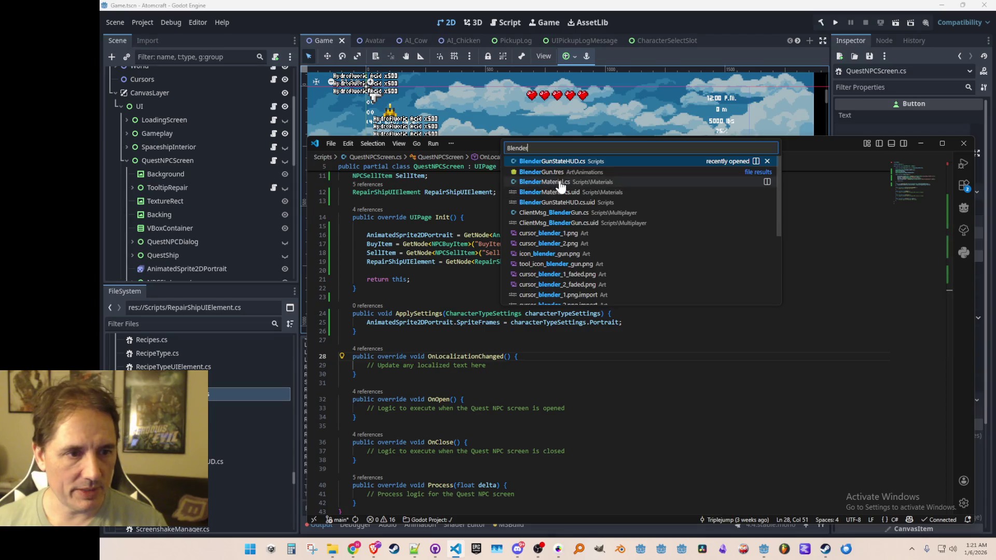
pyautogui.click(565, 182)
pyautogui.scroll(-5, 807, 349)
pyautogui.scroll(-3, 807, 349)
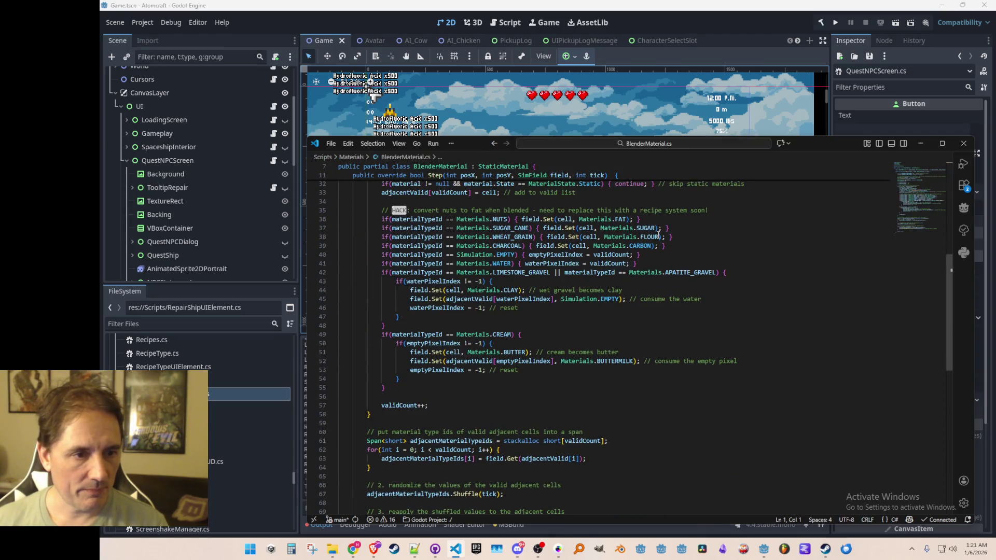
pyautogui.scroll(1, 601, 235)
# Go to CARBON's definition in Materials.cs and step through its search matches.
pyautogui.rightClick(644, 268)
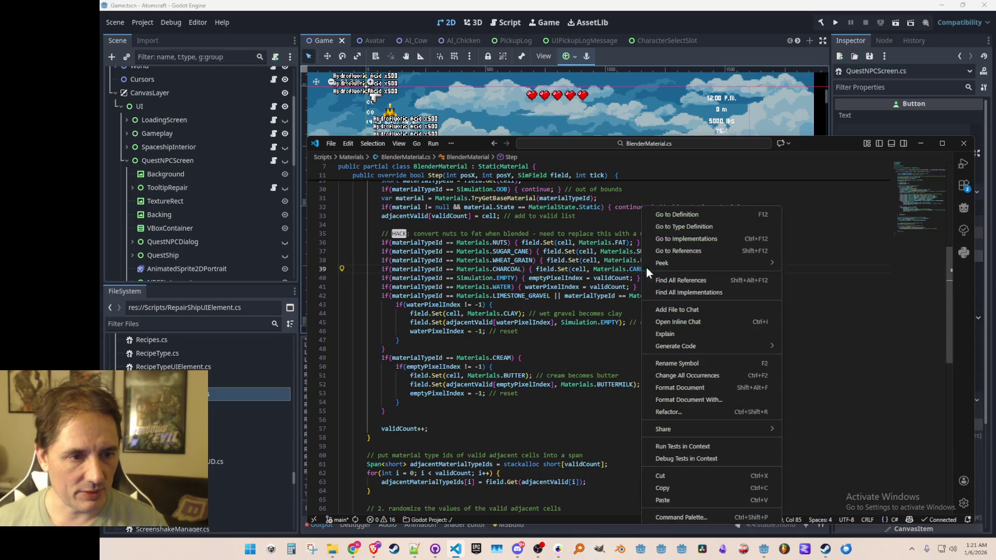
pyautogui.click(664, 217)
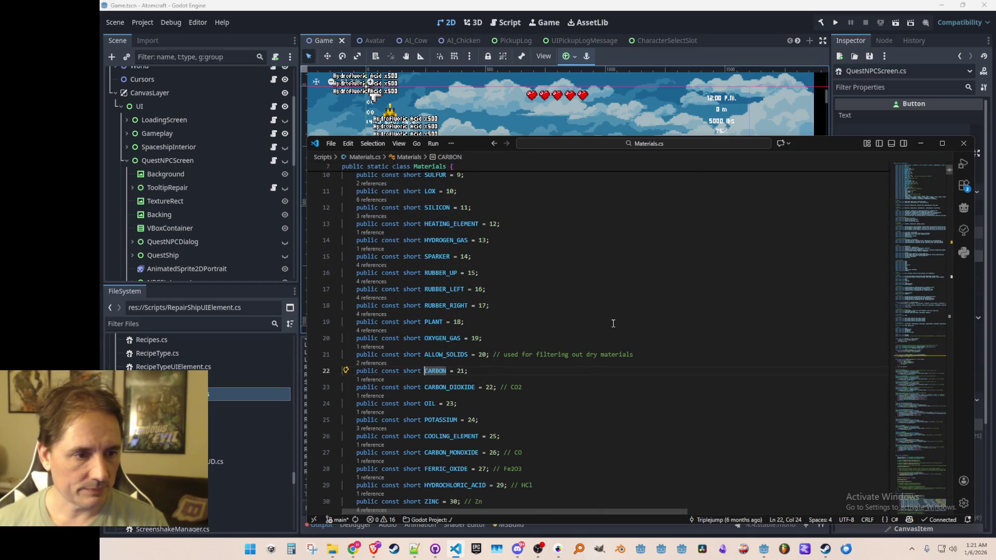
pyautogui.hotkey('ctrl', 'f')
pyautogui.press('Return')
pyautogui.press('Return')
pyautogui.press('Return')
pyautogui.press('Return')
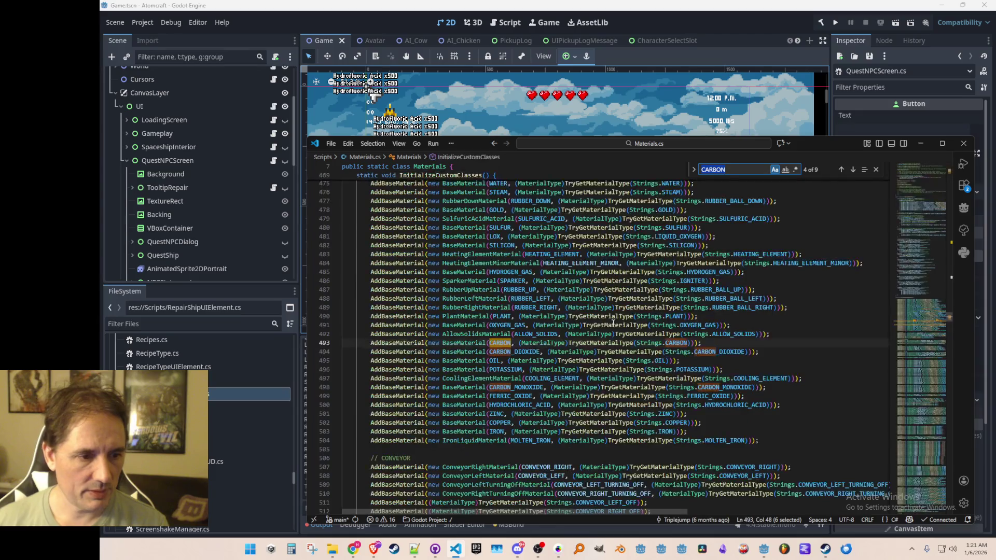
pyautogui.press('Return')
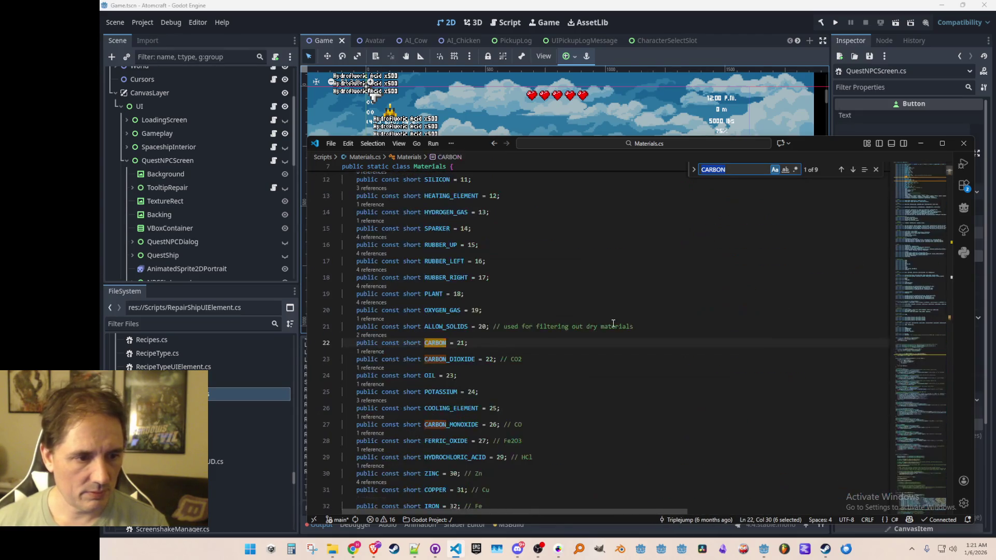
pyautogui.press('Return')
pyautogui.press('Return')
pyautogui.press('Return')
pyautogui.press('Return')
pyautogui.press('Return')
pyautogui.press('Return')
pyautogui.press('Return')
pyautogui.press('Return')
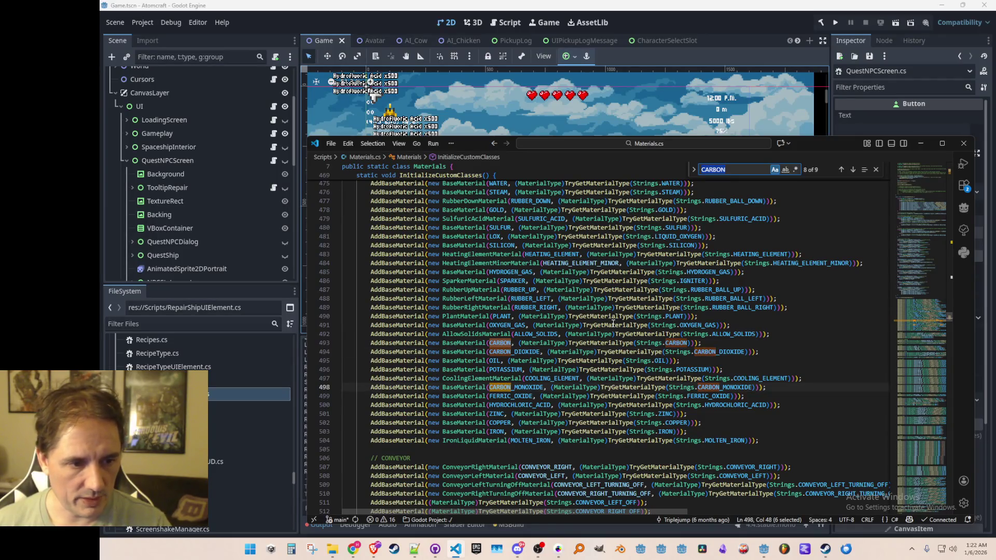
pyautogui.press('Escape')
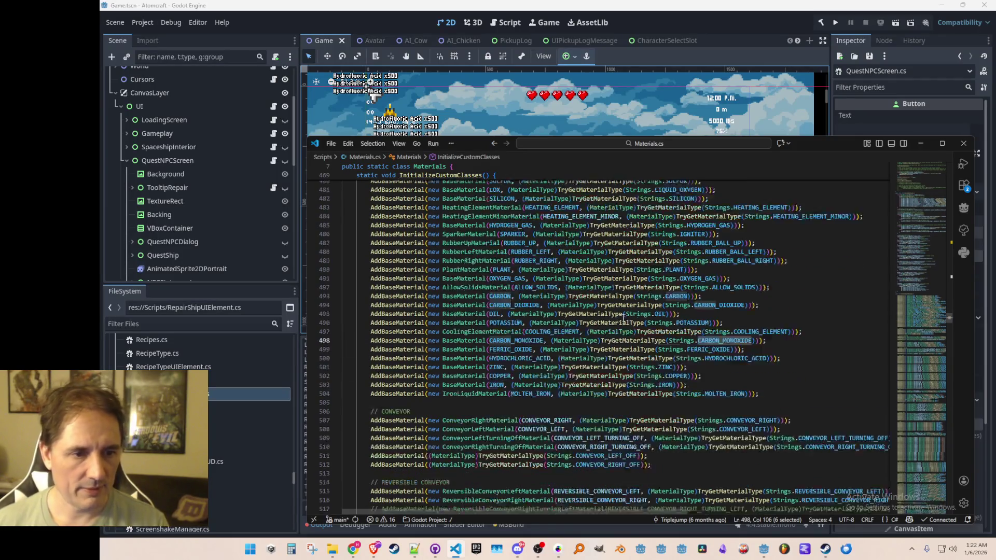
pyautogui.scroll(-2, 778, 332)
pyautogui.scroll(3, 921, 322)
pyautogui.moveTo(921, 322)
pyautogui.mouseDown()
pyautogui.moveTo(902, 472)
pyautogui.moveTo(892, 402)
pyautogui.moveTo(886, 452)
pyautogui.moveTo(882, 359)
pyautogui.moveTo(882, 397)
pyautogui.mouseUp()
# Add a CARBON lookup line below the LIMESTONE line.
pyautogui.click(718, 234)
pyautogui.press('Return')
pyautogui.write('V')
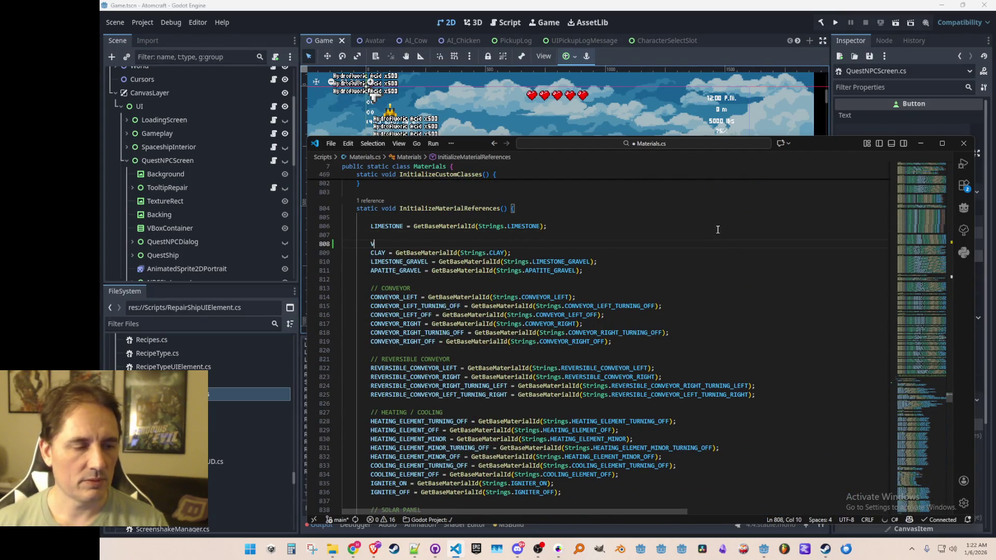
pyautogui.press('BackSpace')
pyautogui.write('CARBON')
pyautogui.press('Tab')
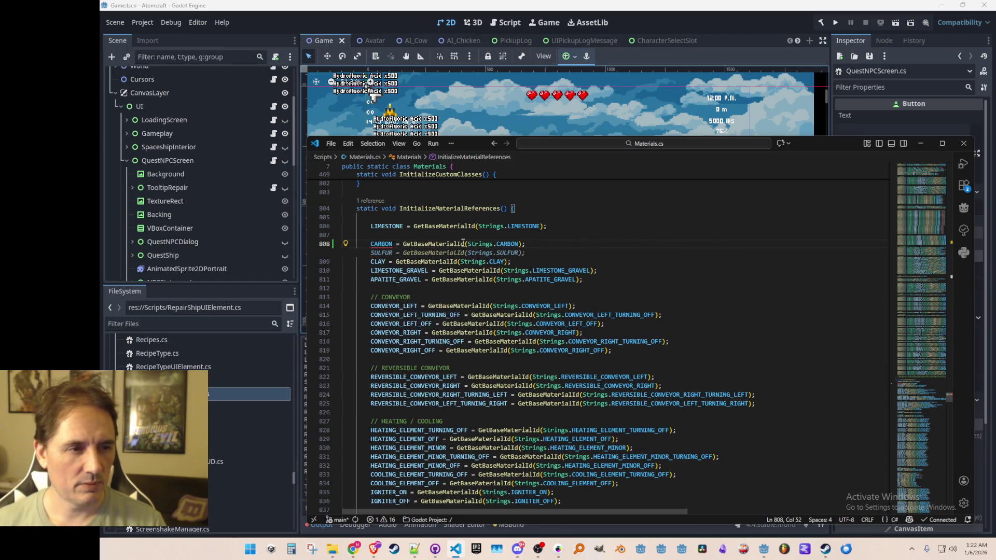
# In the CARBON declaration, delete the fixed value 21 and replace const with readonly.
pyautogui.hotkey('ctrl', 'f')
pyautogui.press('Return')
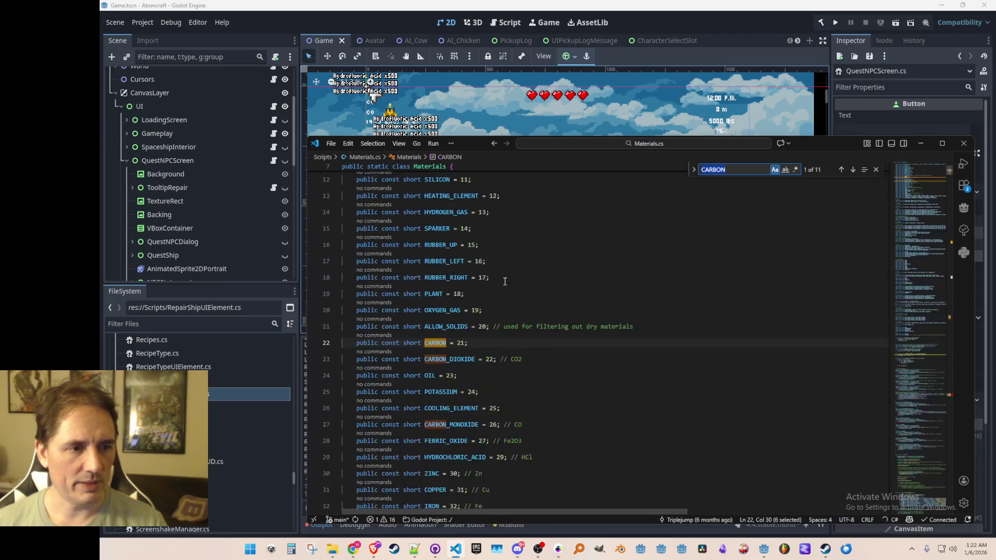
pyautogui.press('Escape')
pyautogui.press('Right')
pyautogui.press('Right')
pyautogui.press('Delete')
pyautogui.press('Delete')
pyautogui.press('Delete')
pyautogui.press('BackSpace')
pyautogui.hotkey('ctrl', 'Left')
pyautogui.hotkey('ctrl', 'Left')
pyautogui.hotkey('ctrl', 'Left')
pyautogui.hotkey('ctrl', 'shift', 'Right')
pyautogui.write('readonly')
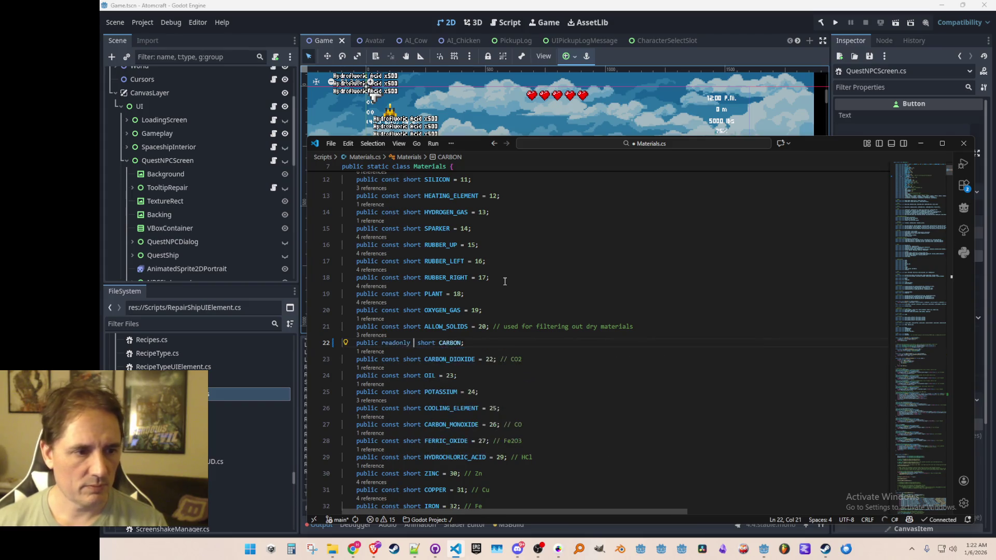
# Type static into the declarations, then remove readonly from the CARBON declaration.
pyautogui.press('Up')
pyautogui.press('Home')
pyautogui.press('Home')
pyautogui.scroll(-2, 504, 281)
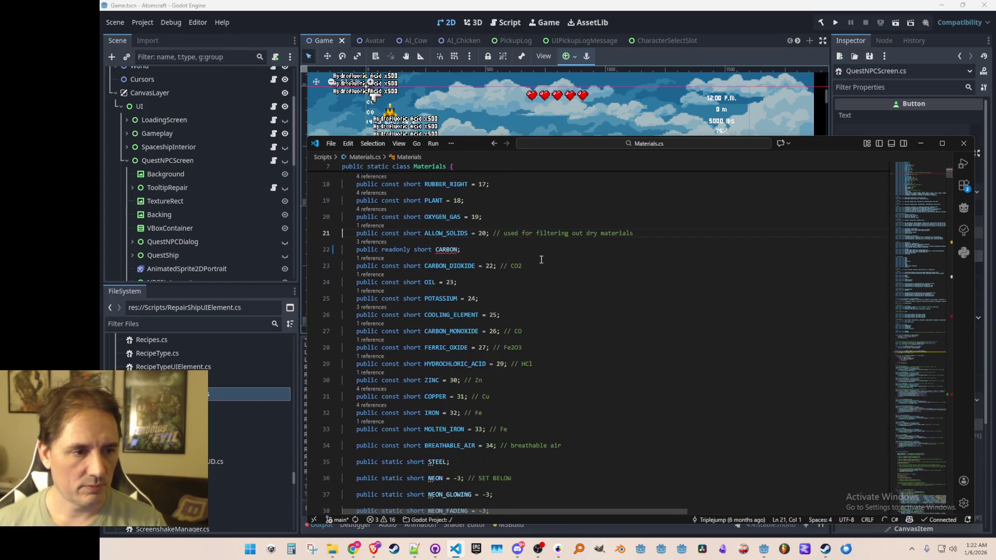
pyautogui.hotkey('ctrl', 'Right')
pyautogui.hotkey('ctrl', 'Right')
pyautogui.write('static')
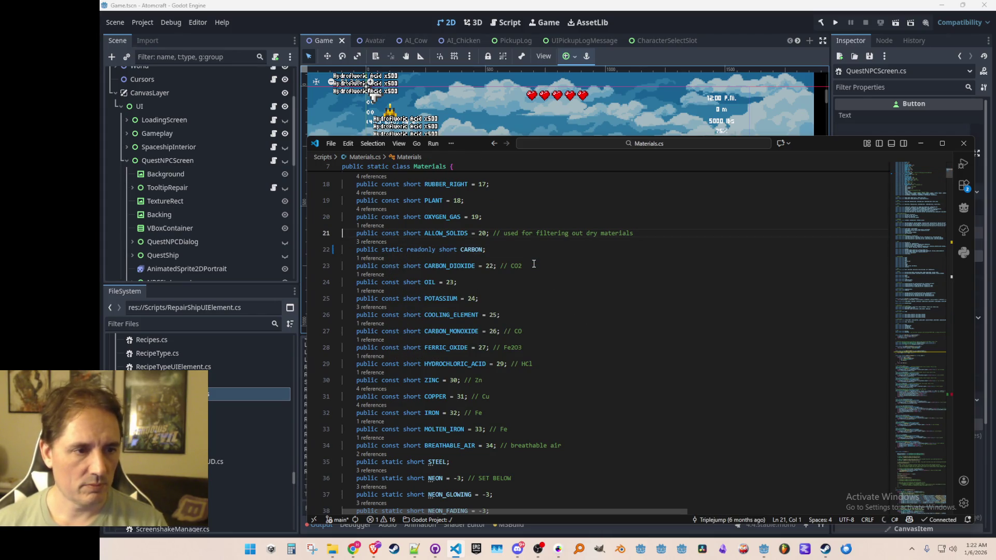
pyautogui.scroll(-3, 627, 290)
pyautogui.press('Escape')
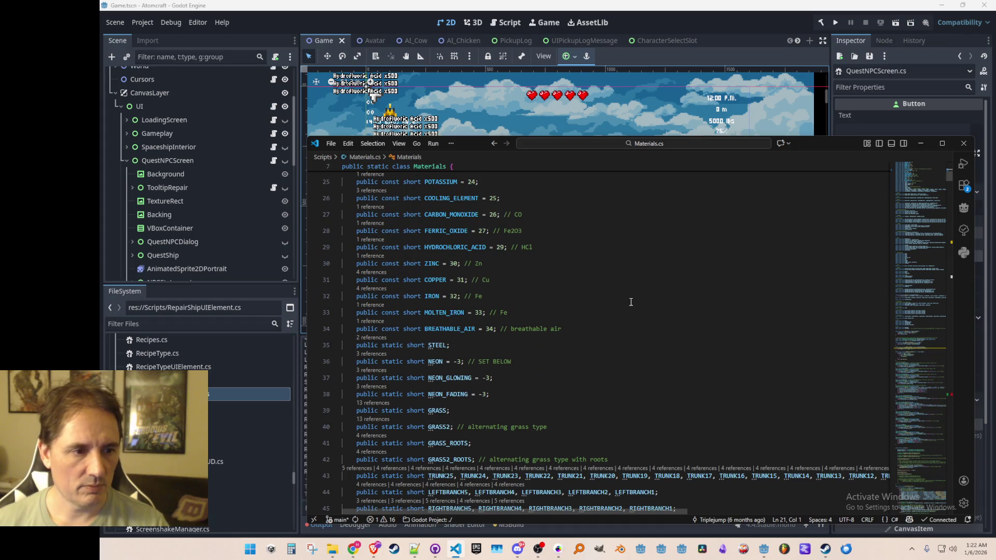
pyautogui.press('F3')
pyautogui.hotkey('shift', 'F3')
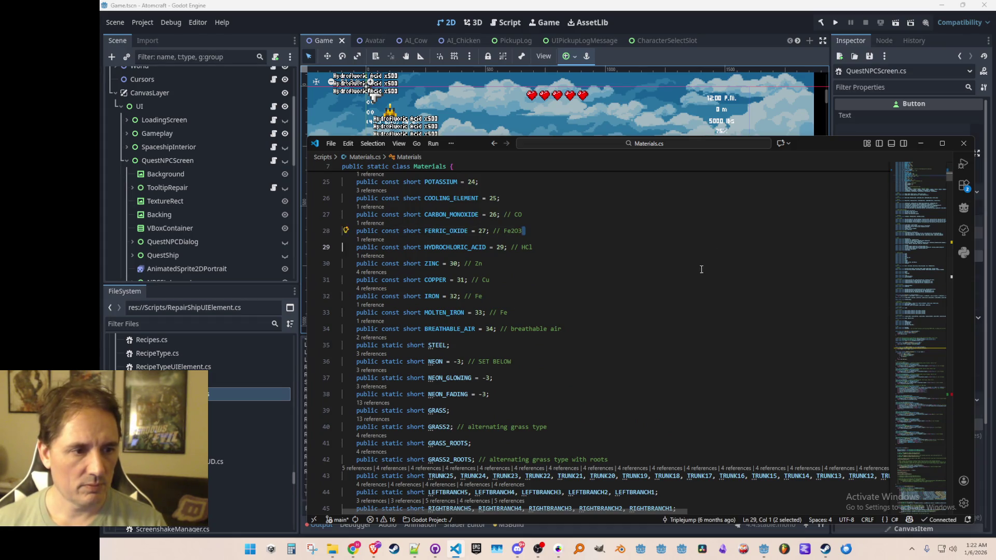
pyautogui.scroll(2, 690, 259)
pyautogui.click(418, 222)
pyautogui.press('Tab')
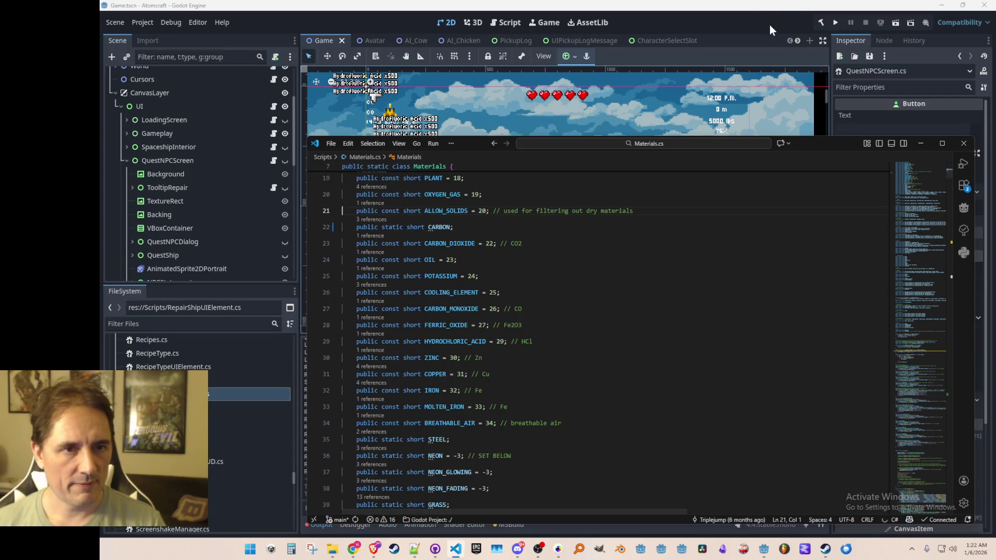
# Reopen BlenderMaterial.cs and inspect the gravel-to-clay, FLOUR and SUGAR conversions.
pyautogui.hotkey('ctrl', 'p')
pyautogui.write('#')
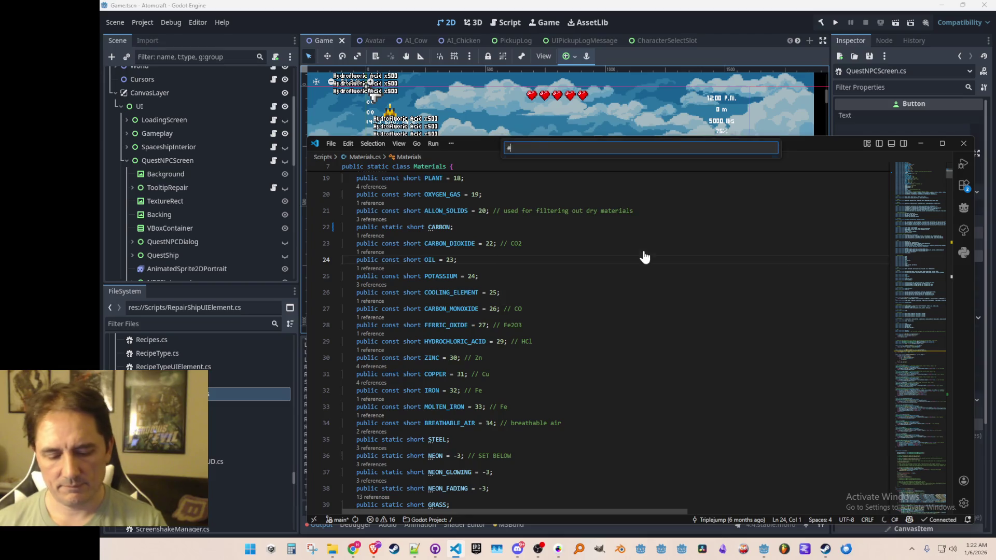
pyautogui.write('Blender')
pyautogui.click(615, 160)
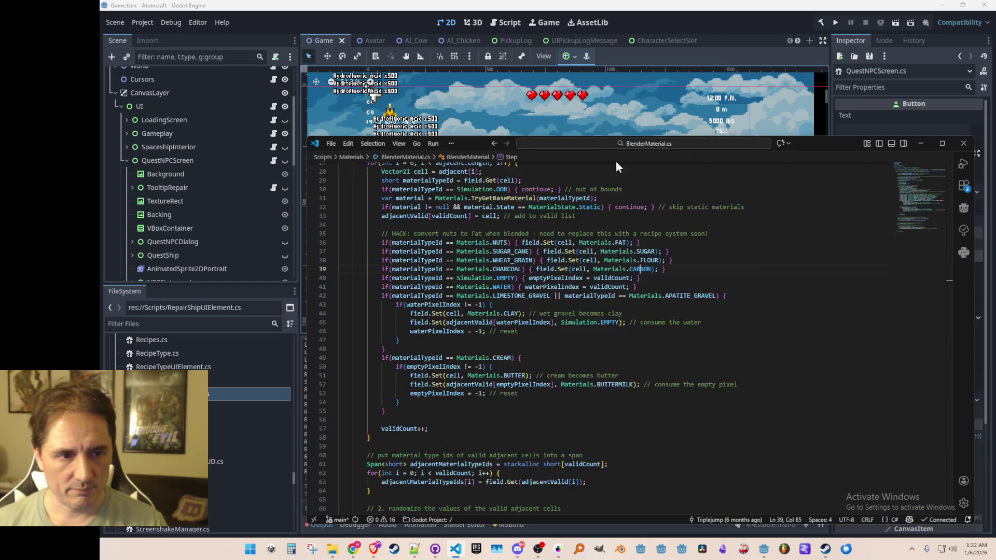
pyautogui.click(676, 339)
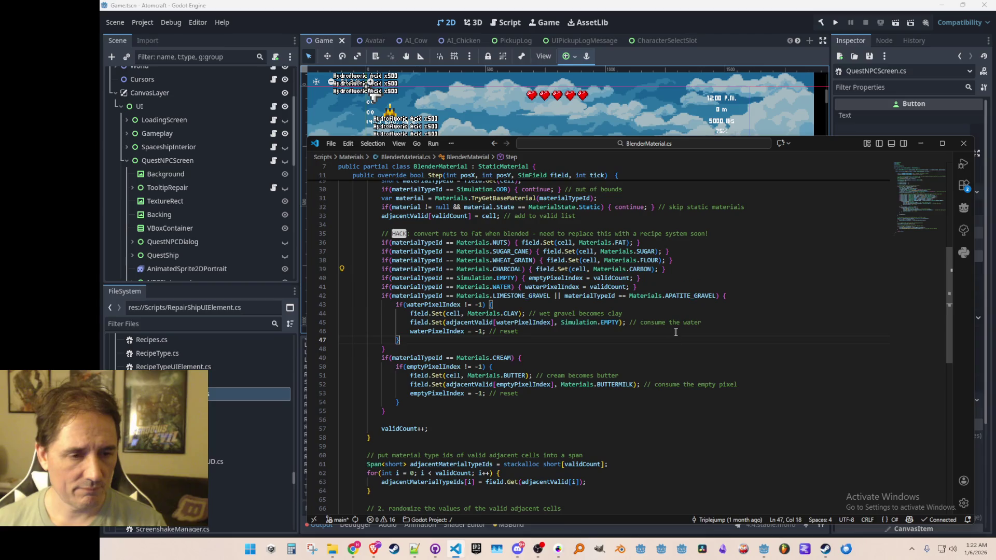
pyautogui.click(652, 261)
pyautogui.click(651, 251)
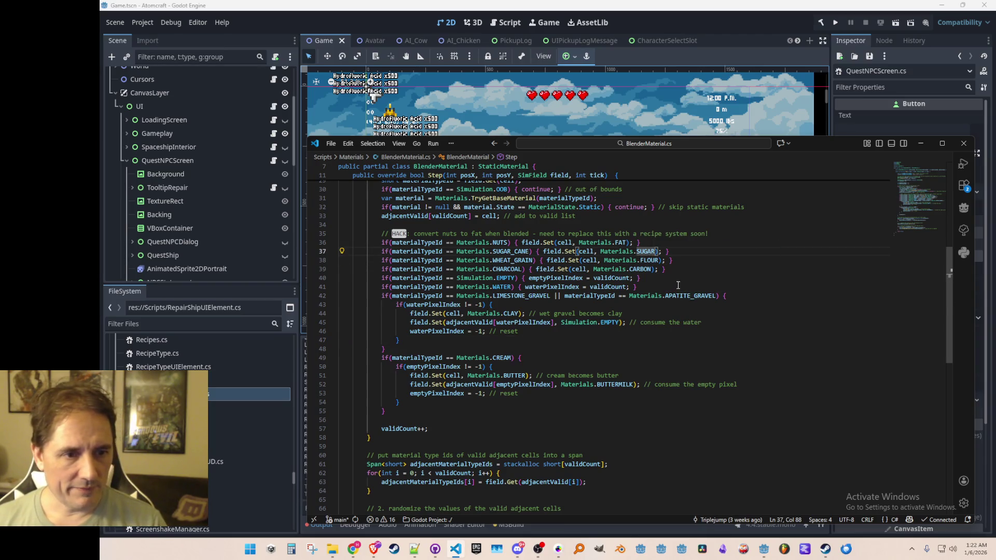
# Trace FAT to its declaration and initialization in Materials.cs, then save the Game scene in Godot.
pyautogui.rightClick(622, 241)
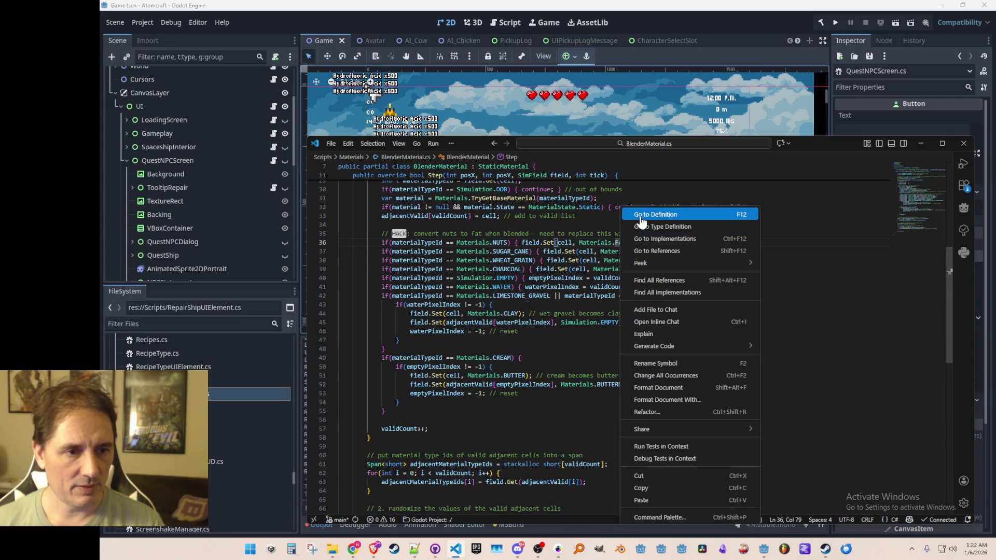
pyautogui.click(643, 211)
pyautogui.hotkey('ctrl', 'f')
pyautogui.press('Return')
pyautogui.press('Return')
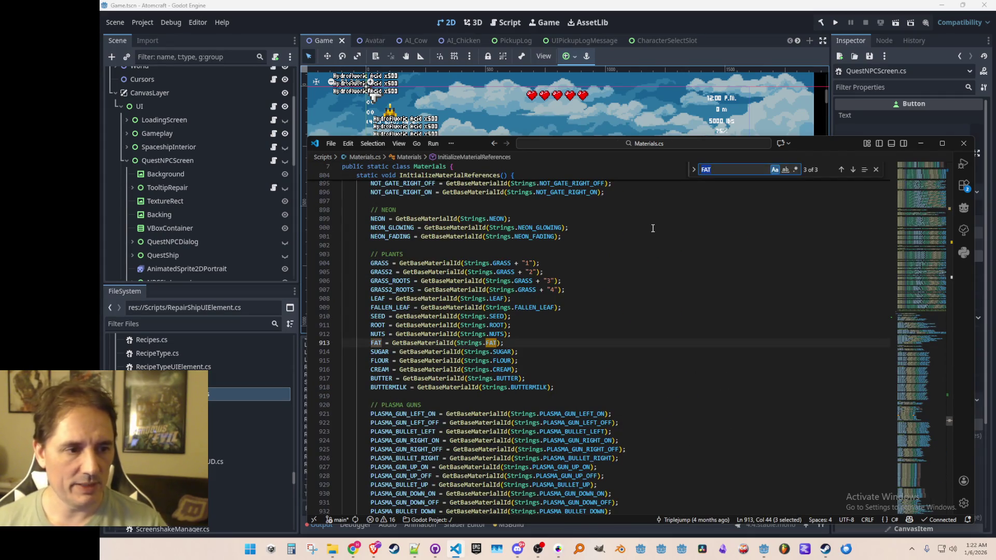
pyautogui.press('Escape')
pyautogui.hotkey('alt', 'Left')
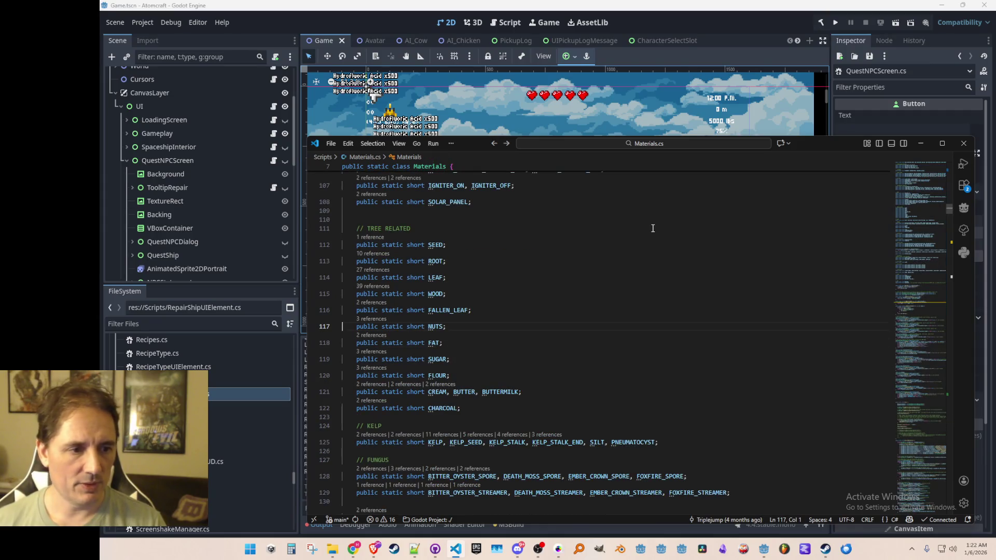
pyautogui.click(749, 22)
pyautogui.hotkey('ctrl', 's')
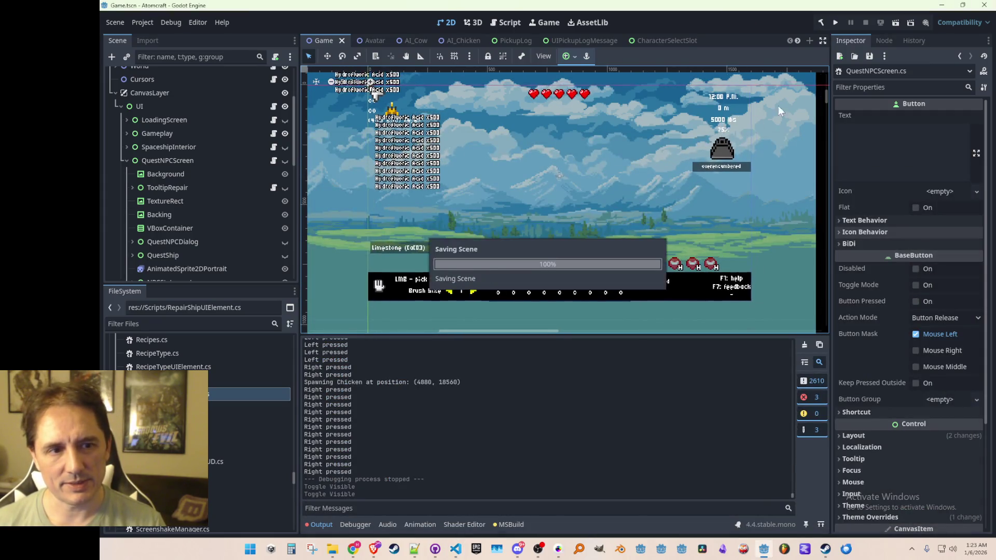
# Launch the debug run, start Single Player with a profile and saved world, and open the inventory.
pyautogui.click(838, 24)
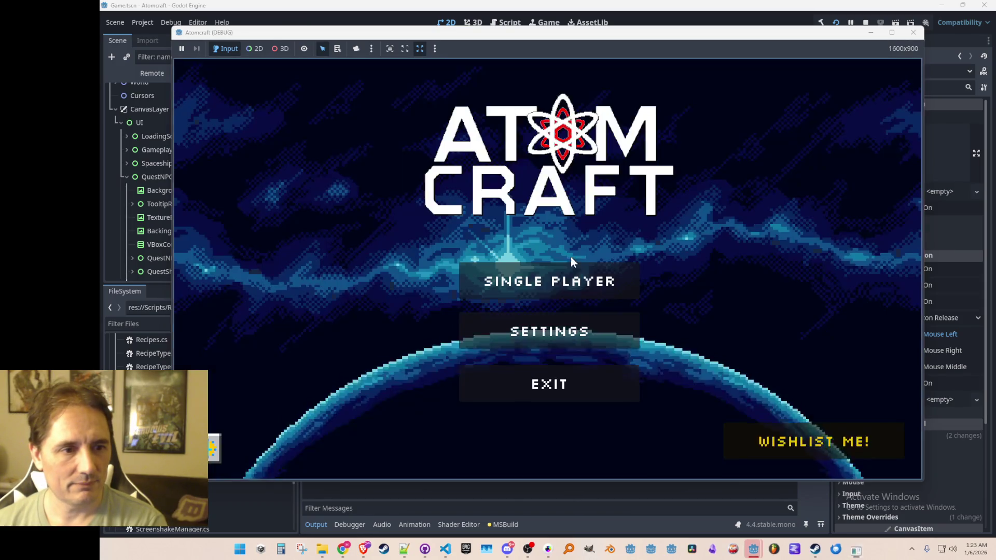
pyautogui.click(549, 270)
pyautogui.scroll(-3, 522, 240)
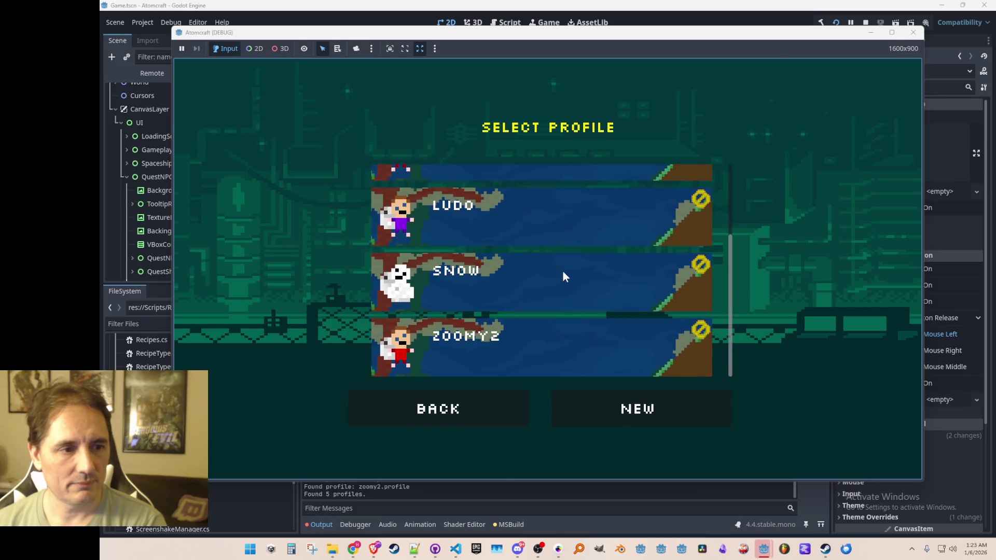
pyautogui.click(549, 281)
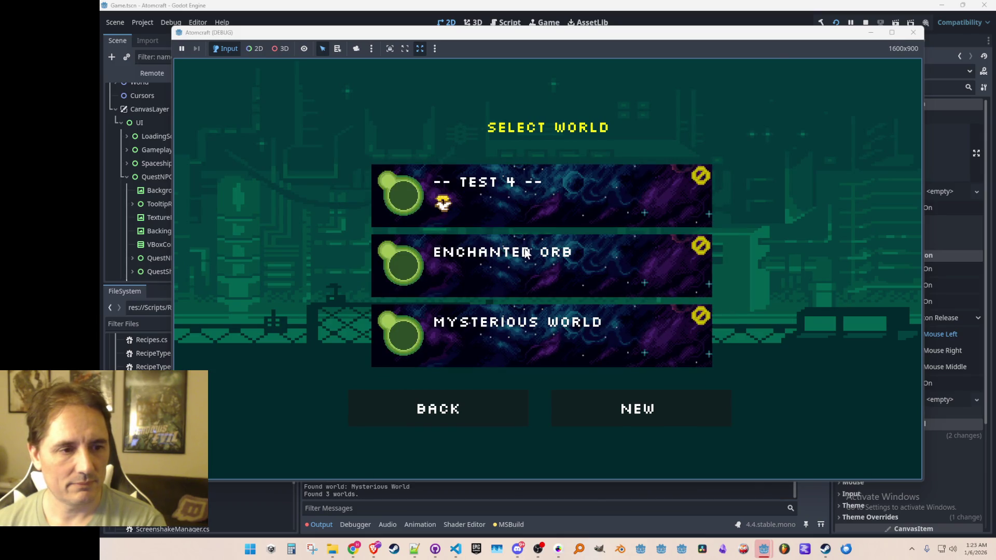
pyautogui.click(525, 252)
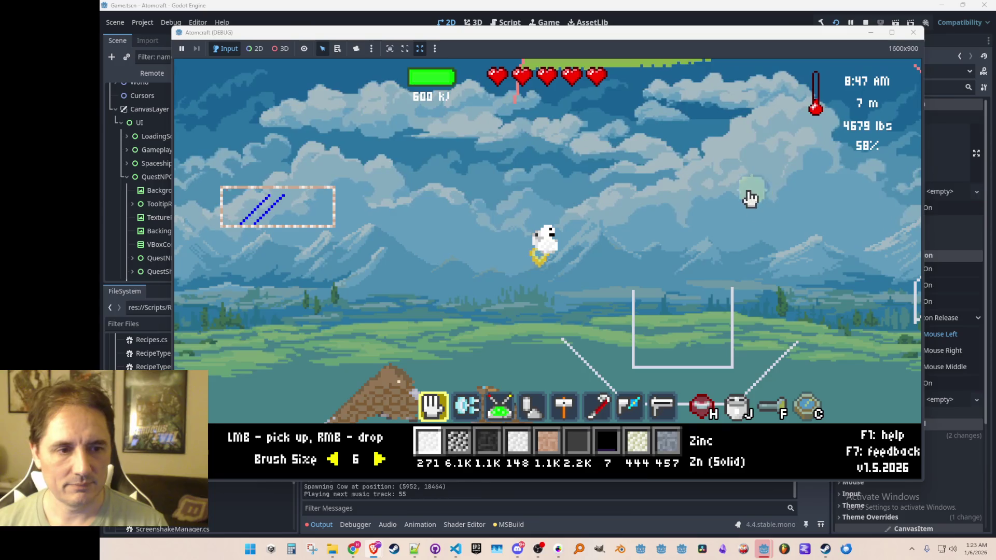
pyautogui.press('i')
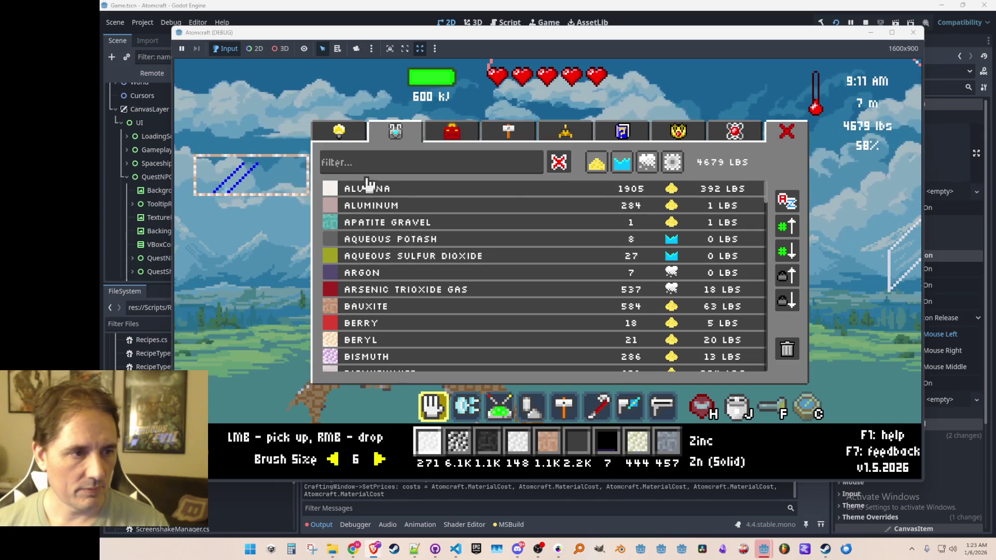
# Assign Blender to the first hotbar slot and lay two Blender rows across the container floor.
pyautogui.write('blender')
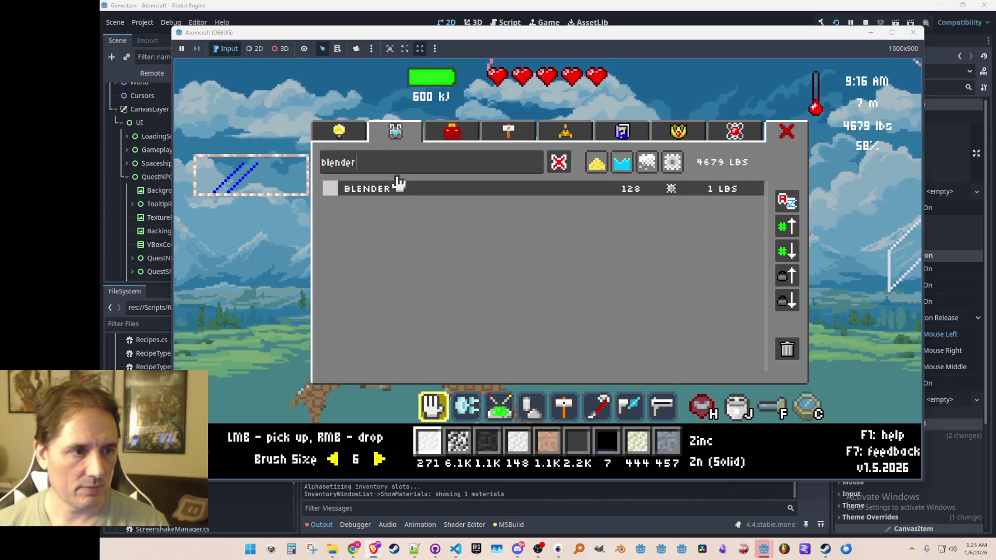
pyautogui.click(398, 187)
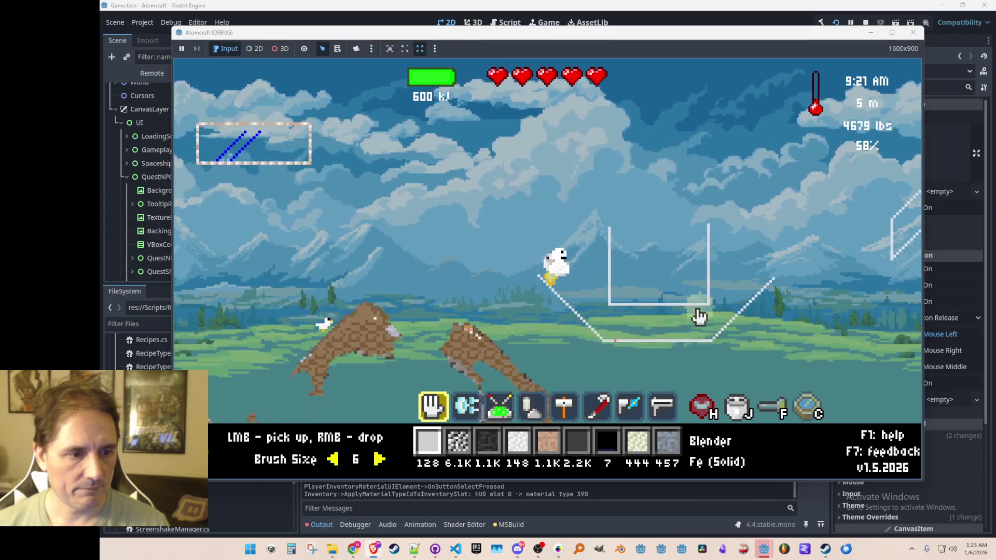
pyautogui.scroll(-4, 699, 317)
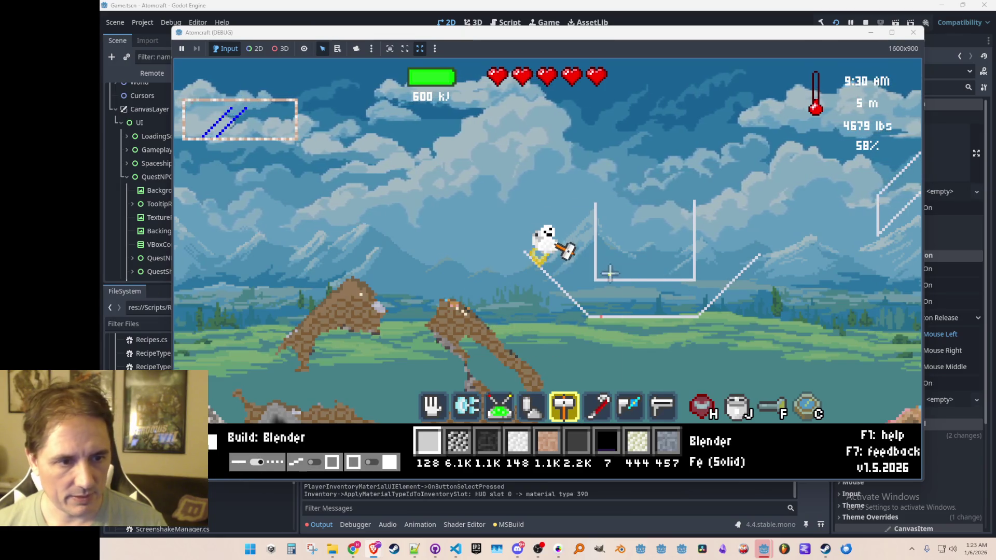
pyautogui.moveTo(601, 274)
pyautogui.mouseDown()
pyautogui.moveTo(694, 274)
pyautogui.moveTo(600, 262)
pyautogui.moveTo(685, 256)
pyautogui.mouseUp()
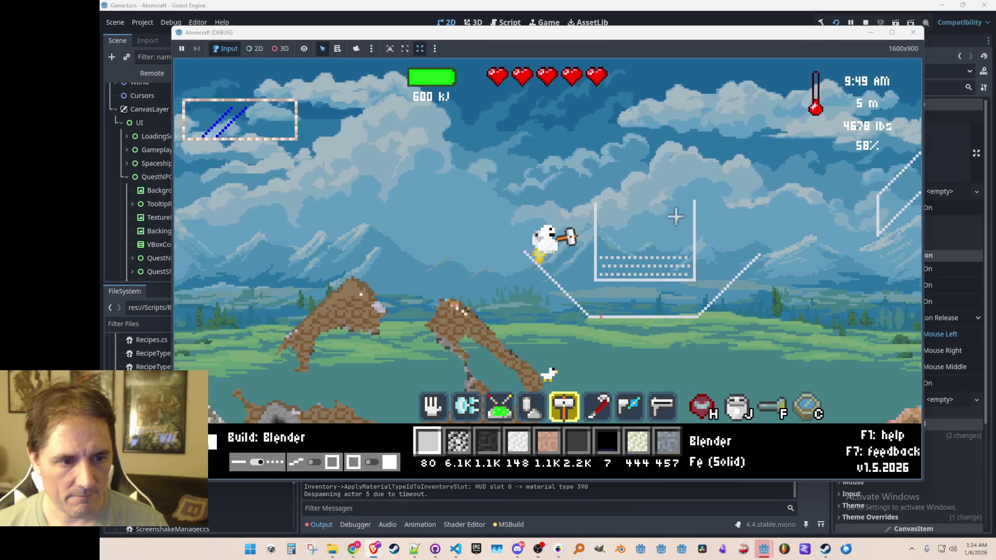
pyautogui.press('5')
# Pour Charcoal onto the Blender and scoop up the resulting carbon heap only.
pyautogui.press('3')
pyautogui.moveTo(668, 188); pyautogui.dragTo(655, 173)
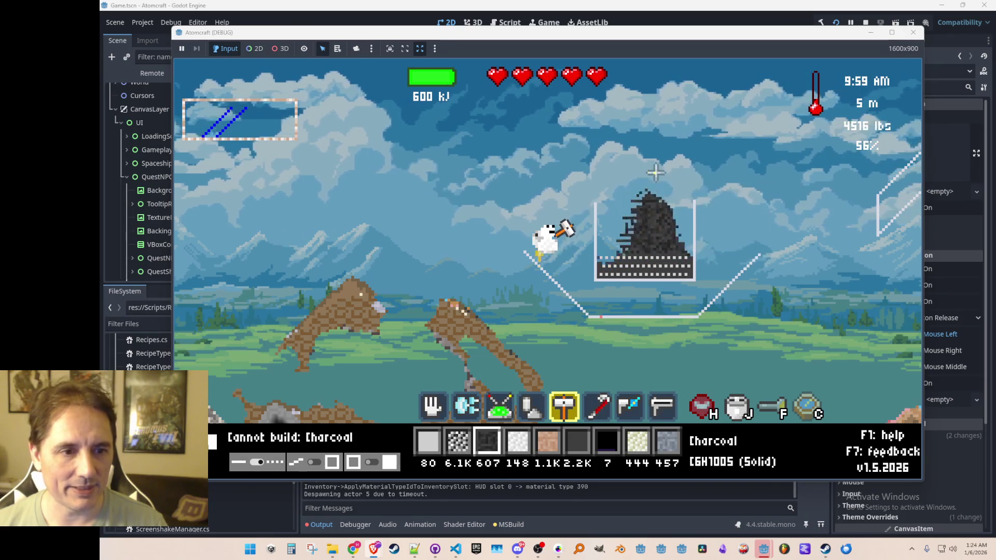
pyautogui.scroll(4, 656, 228)
pyautogui.moveTo(647, 275)
pyautogui.mouseDown()
pyautogui.moveTo(595, 277)
pyautogui.moveTo(689, 280)
pyautogui.moveTo(595, 279)
pyautogui.moveTo(709, 283)
pyautogui.mouseUp()
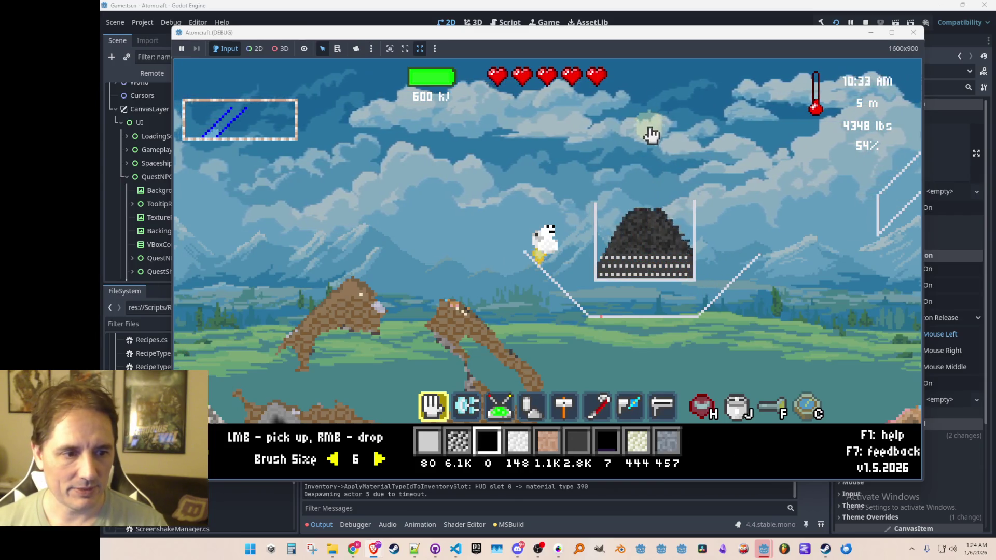
pyautogui.press('ctrl')
# Collect the carbon pile and leftover charcoal from the container, then fly upward.
pyautogui.moveTo(654, 267); pyautogui.dragTo(662, 284)
pyautogui.moveTo(604, 281)
pyautogui.mouseDown()
pyautogui.moveTo(702, 280)
pyautogui.moveTo(629, 280)
pyautogui.moveTo(667, 280)
pyautogui.moveTo(655, 273)
pyautogui.mouseUp()
pyautogui.press('a')
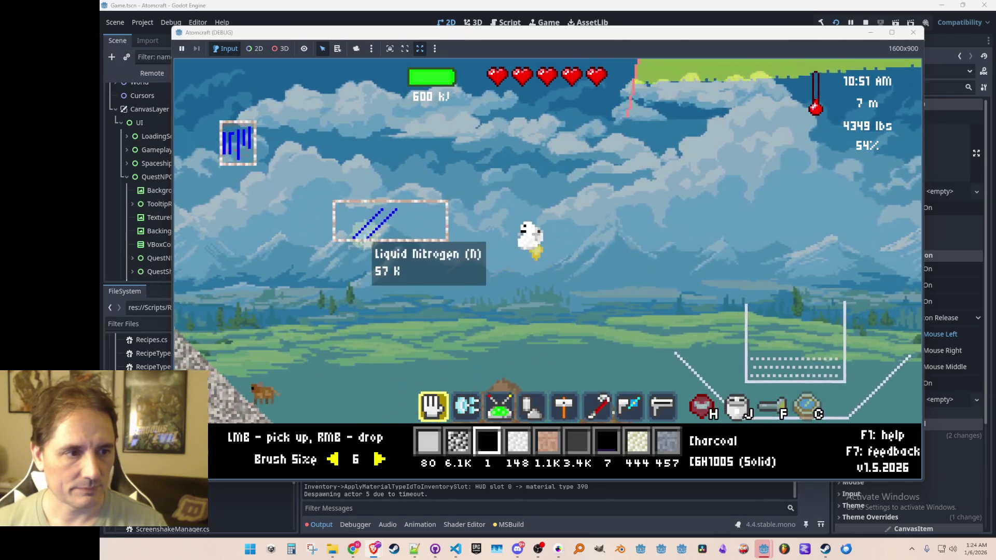
pyautogui.press('w')
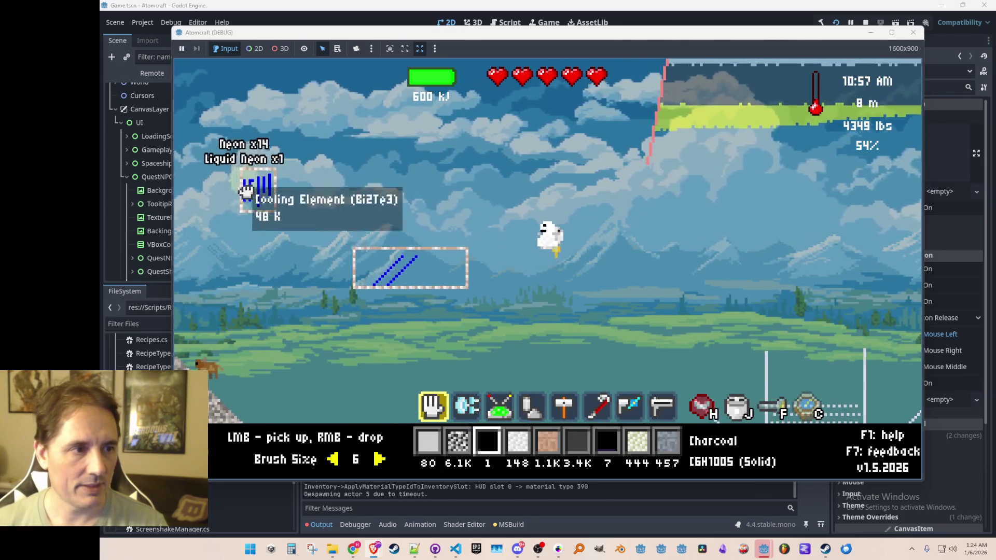
# Check the remaining Blender stock in the inventory, clear the filter and close it.
pyautogui.click(729, 324)
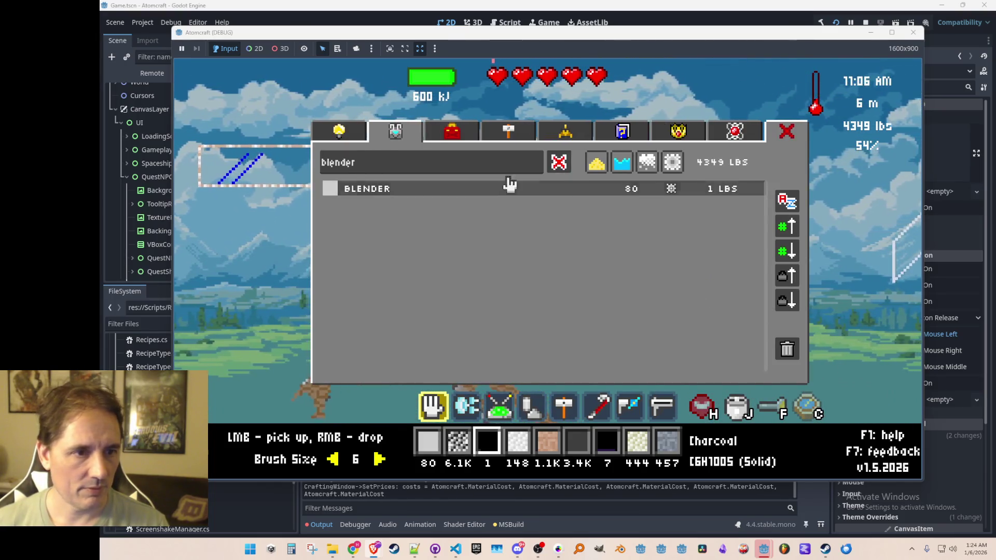
pyautogui.click(558, 161)
pyautogui.press('Escape')
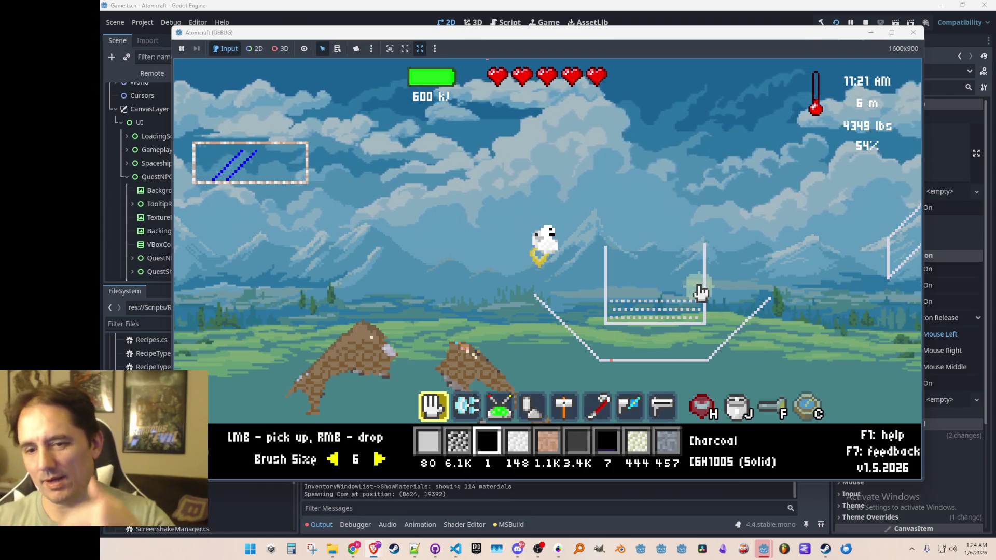
# Open the shop's Upgrades tab to view the tools, including Rocket 1's Nitroglycerin cost.
pyautogui.press('d')
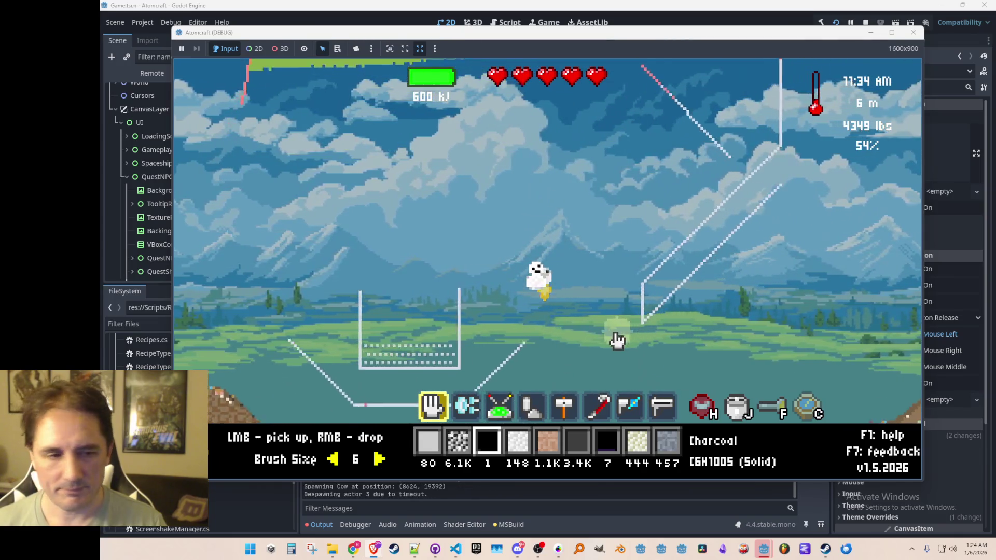
pyautogui.press('i')
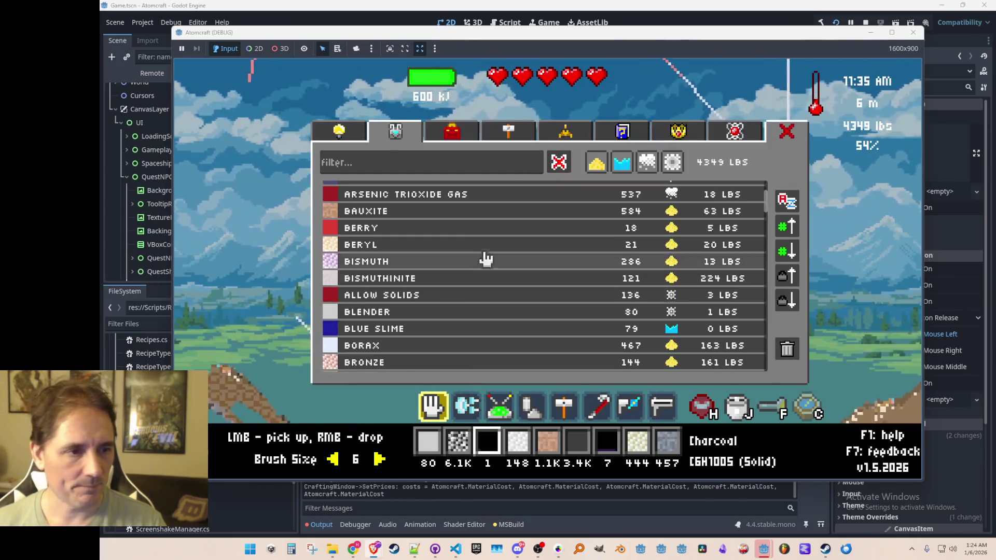
pyautogui.click(357, 136)
pyautogui.scroll(-3, 555, 332)
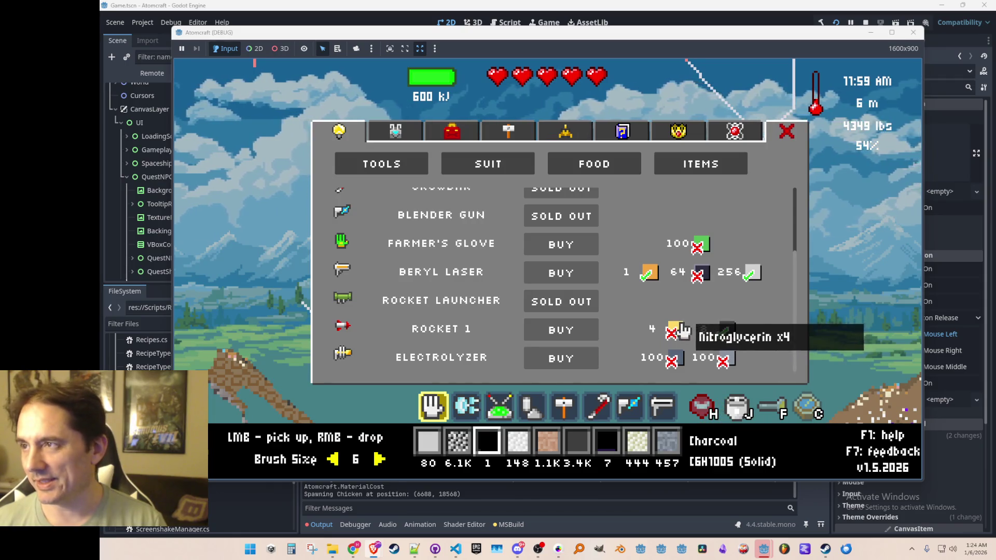
# Browse the shop's suit items, then close the shop to return to the game world.
pyautogui.scroll(3, 690, 306)
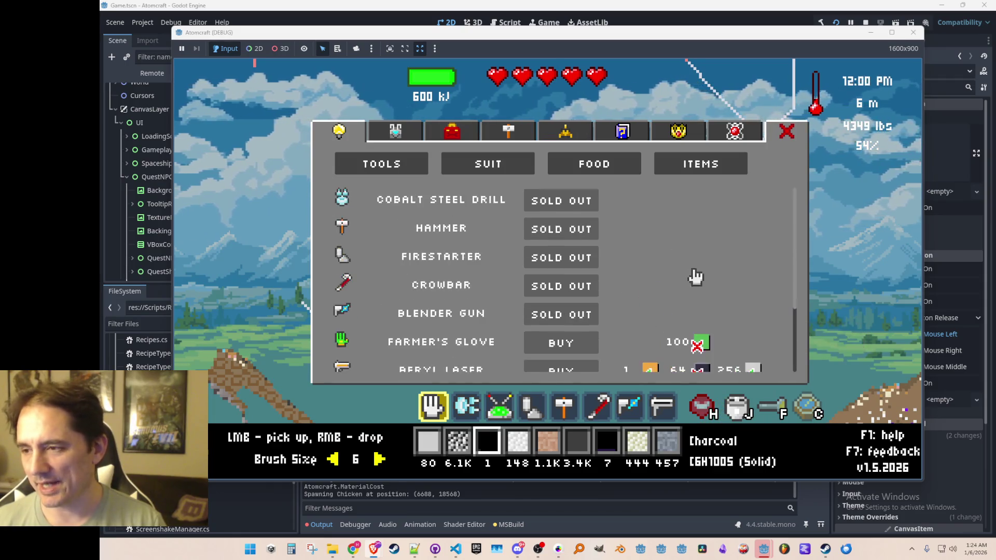
pyautogui.click(479, 163)
pyautogui.scroll(-1, 708, 280)
pyautogui.scroll(-3, 708, 280)
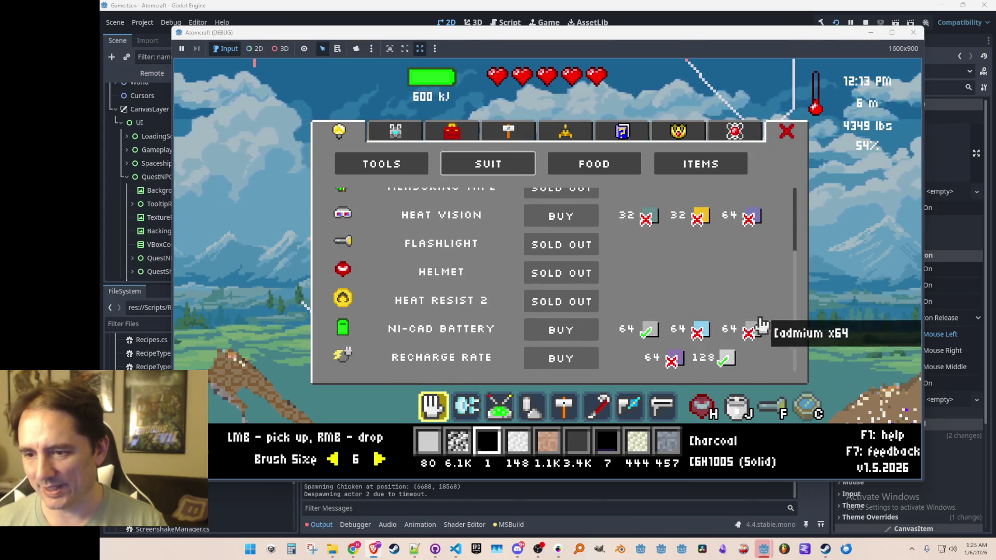
pyautogui.scroll(3, 695, 285)
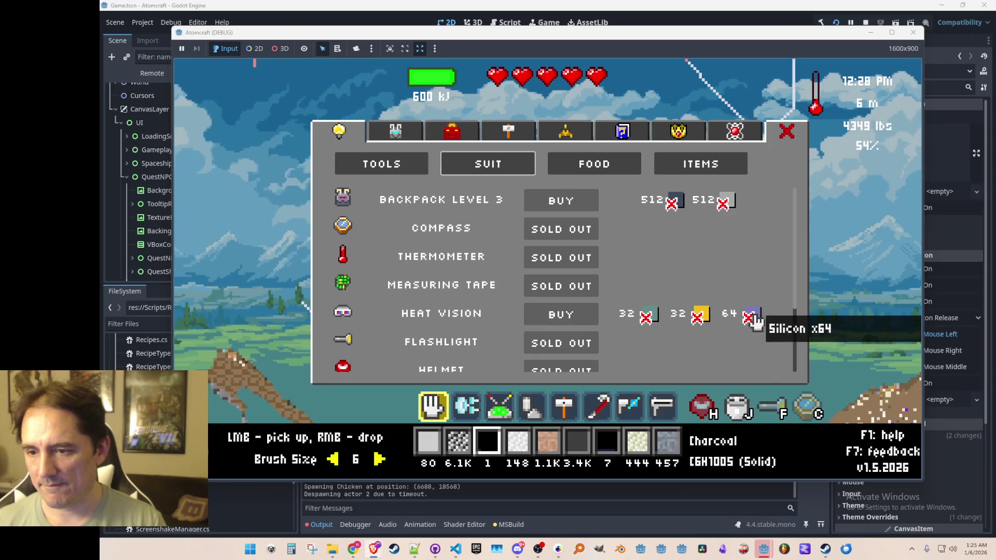
pyautogui.press('Escape')
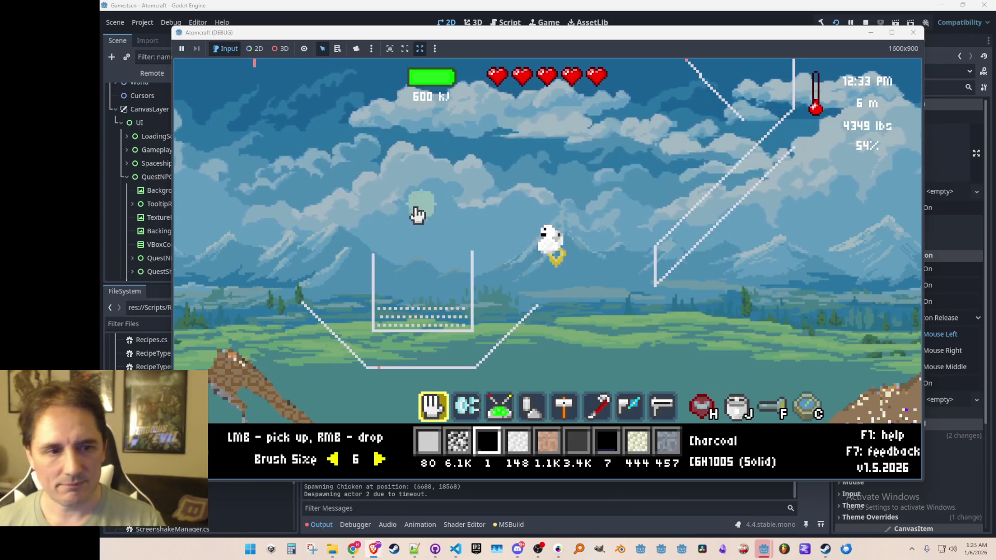
# Fly across the world reading the gas chambers' tooltips, then stop the debug run with F8.
pyautogui.scroll(-1, 458, 310)
pyautogui.press('a')
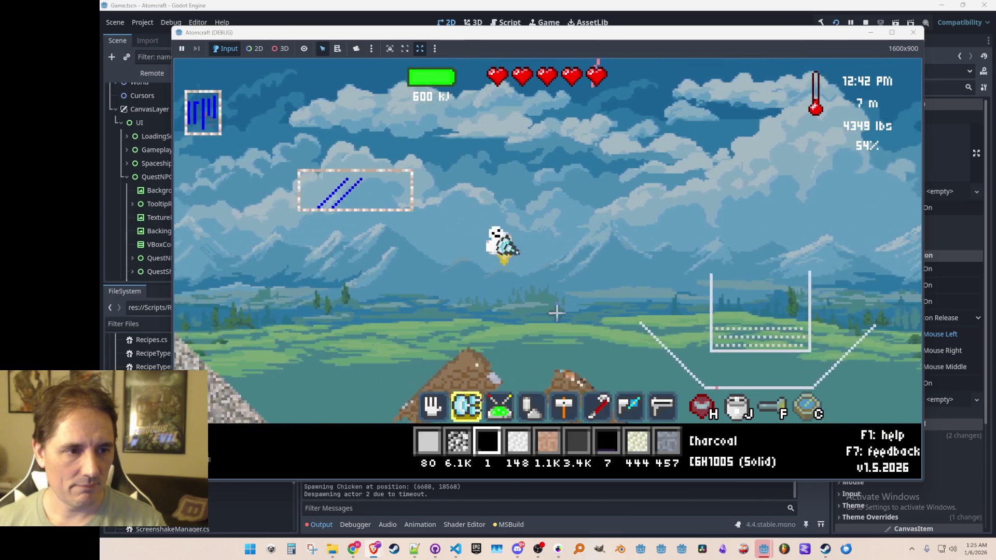
pyautogui.scroll(1, 419, 186)
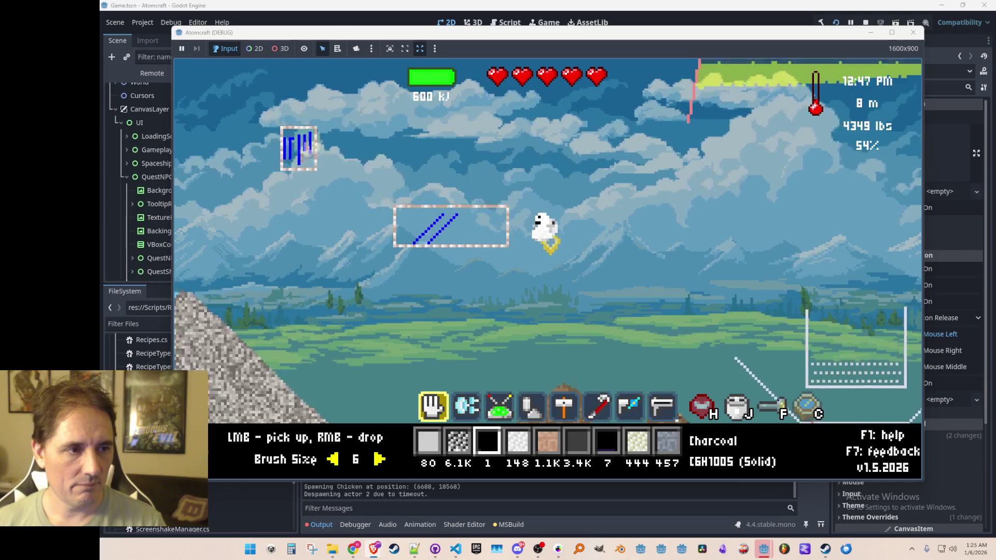
pyautogui.moveTo(437, 236)
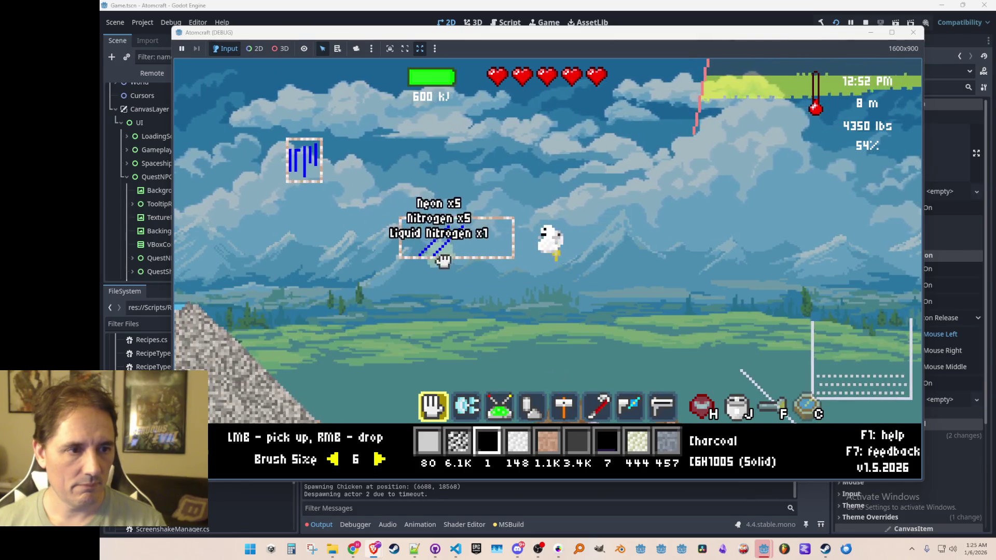
pyautogui.moveTo(289, 184)
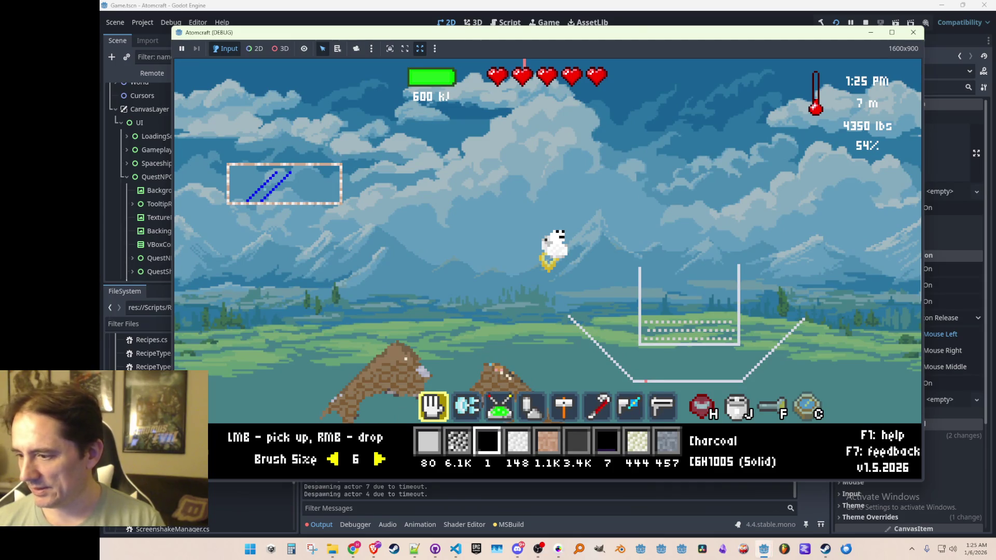
pyautogui.press('F8')
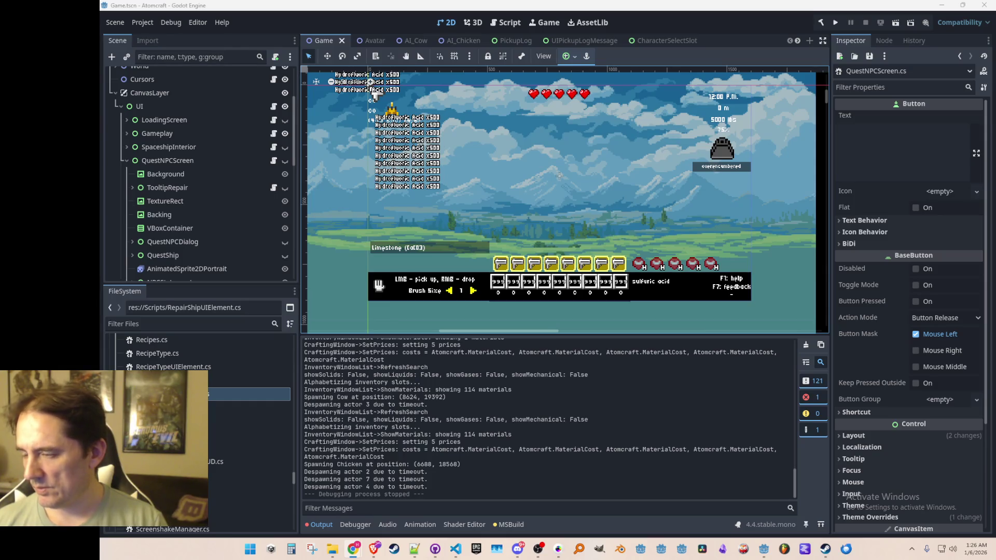
# Save the Game scene and make QuestNPCScreen visible for review.
pyautogui.scroll(-2, 568, 188)
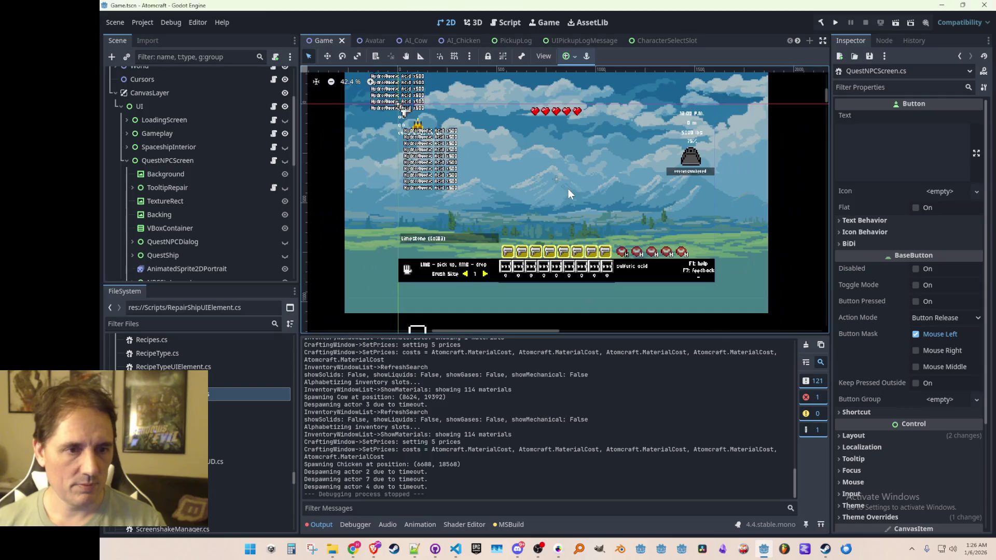
pyautogui.hotkey('ctrl', 's')
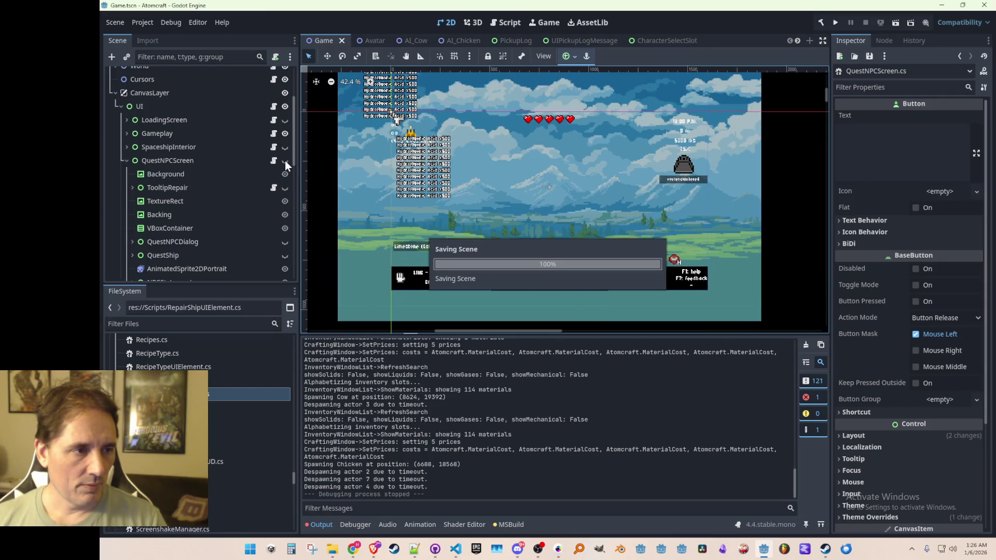
pyautogui.click(284, 160)
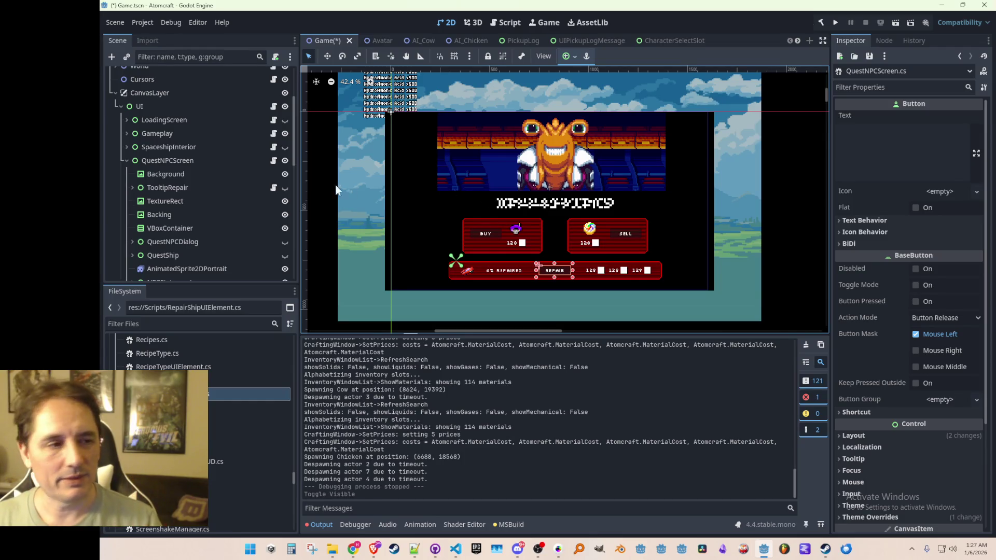
# Collapse the QuestNPCScreen node and switch to big_spritesheet_1.png in Pro Motion NG.
pyautogui.click(127, 161)
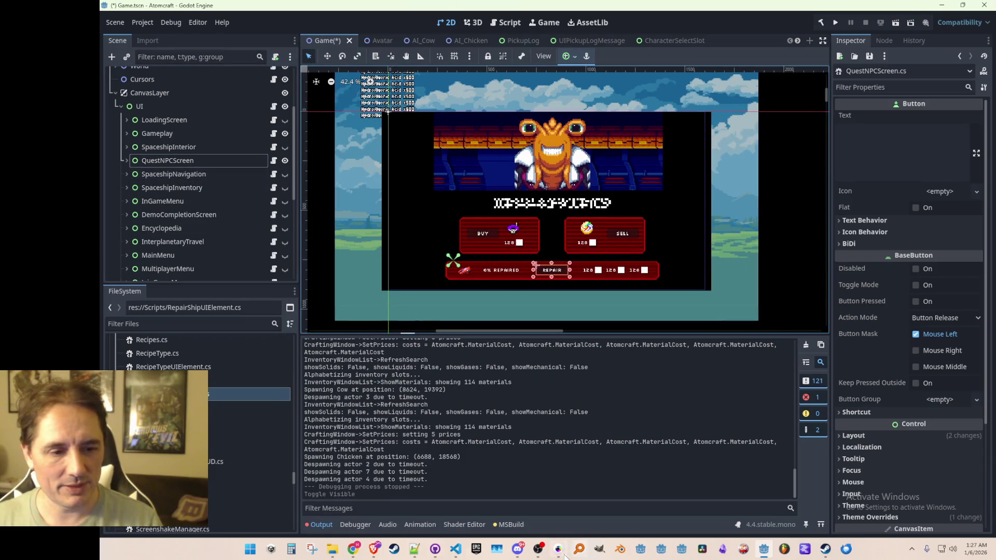
pyautogui.hotkey('alt', 'Tab')
pyautogui.scroll(-2, 641, 264)
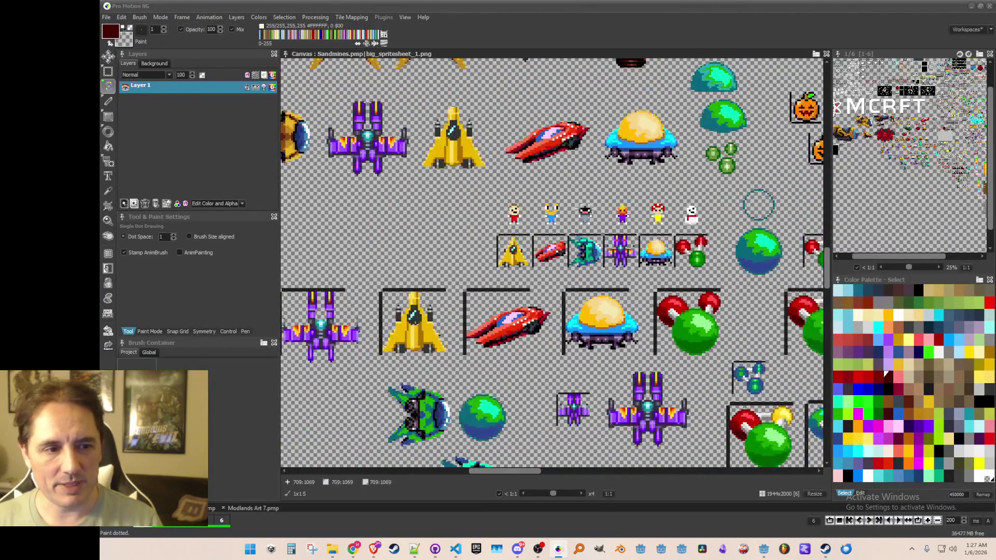
# Zoom around the big_spritesheet_1.png ship sprites, then minimize Pro Motion NG to return to Godot.
pyautogui.scroll(-1, 552, 263)
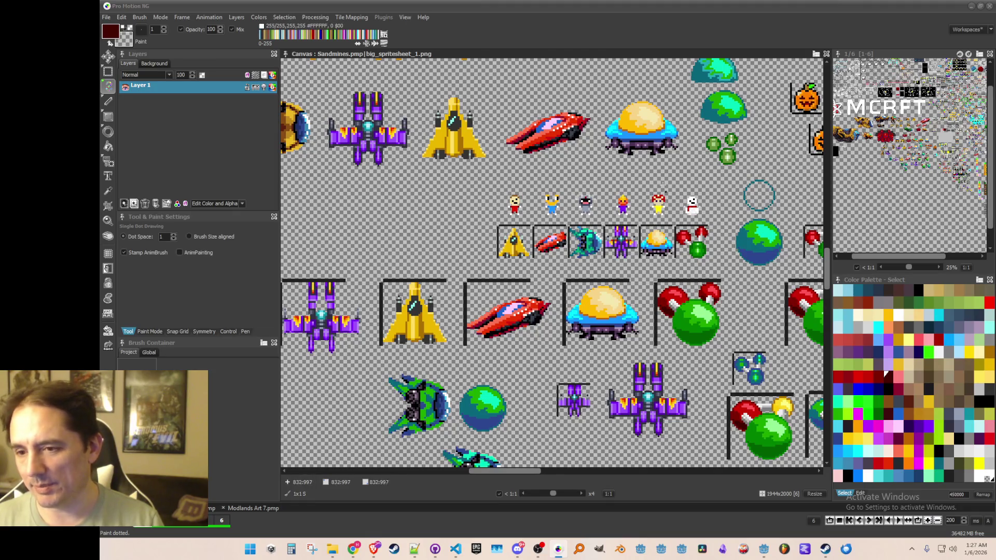
pyautogui.scroll(1, 627, 266)
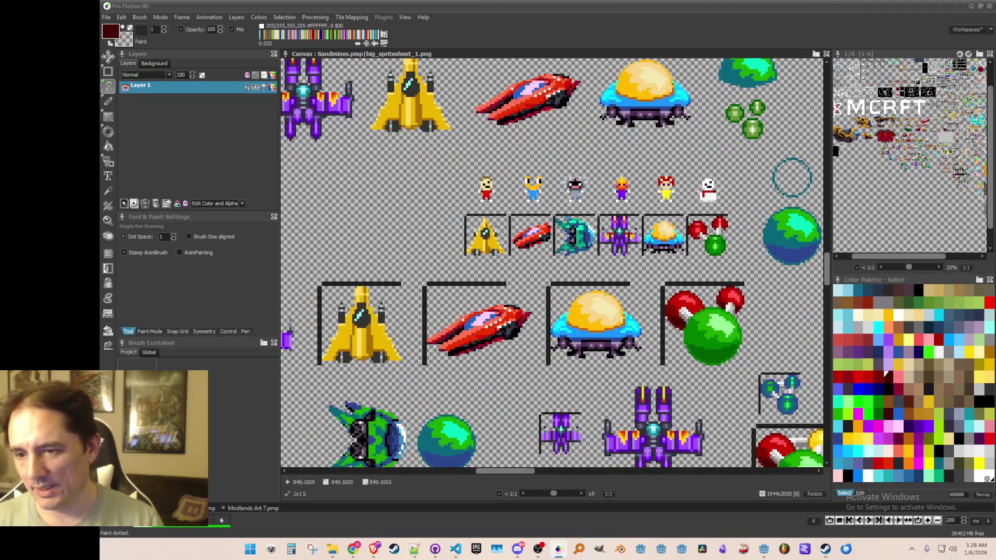
pyautogui.click(560, 554)
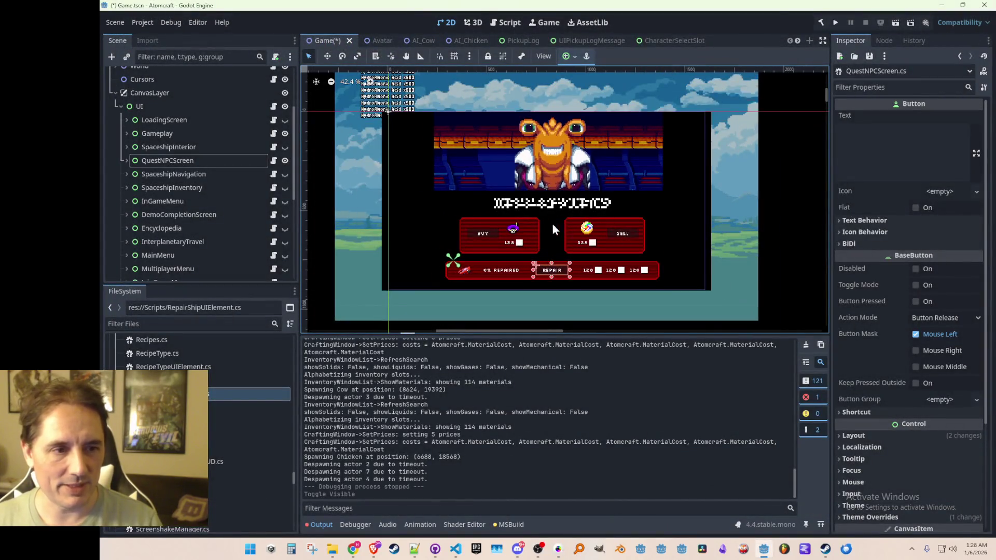
# Find QuestNPCScreen in the Scene tree and toggle its visibility off to hide the shop overlay.
pyautogui.scroll(1, 552, 224)
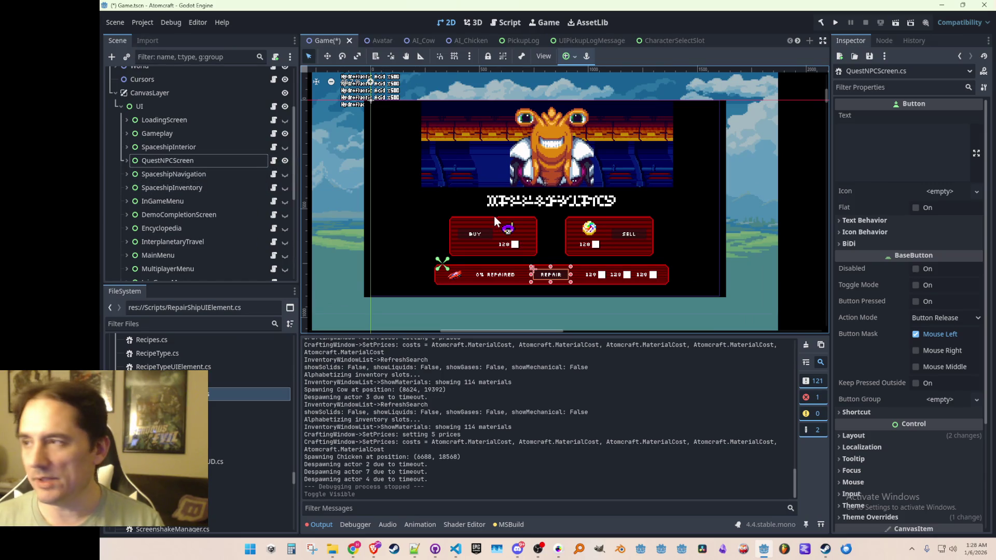
pyautogui.scroll(-2, 493, 216)
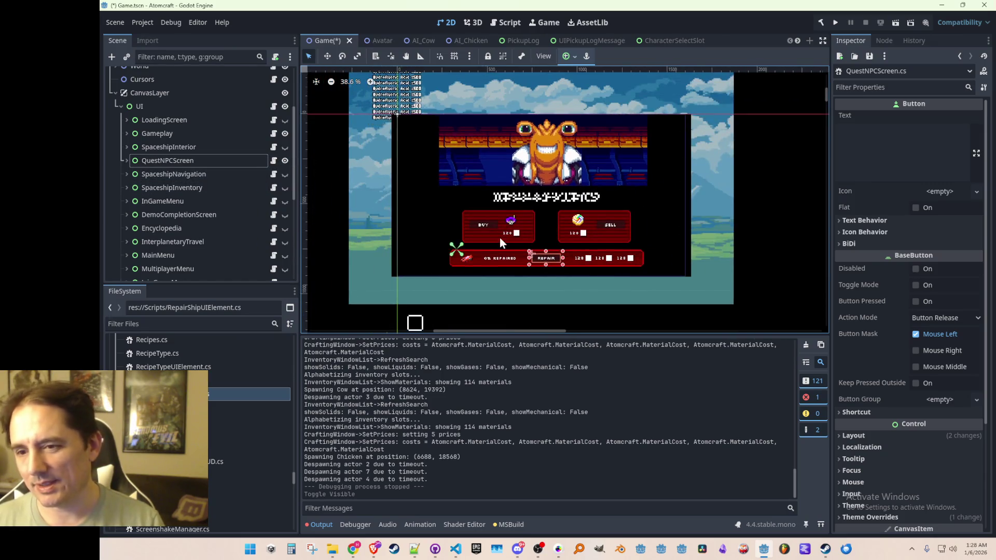
pyautogui.hscroll(-1, 499, 237)
pyautogui.scroll(1, 506, 210)
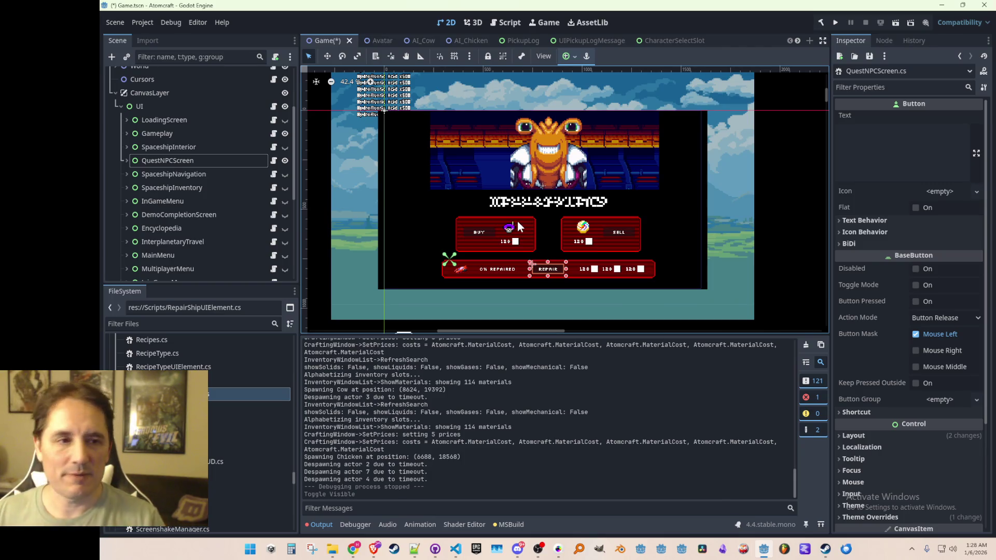
pyautogui.scroll(2, 224, 178)
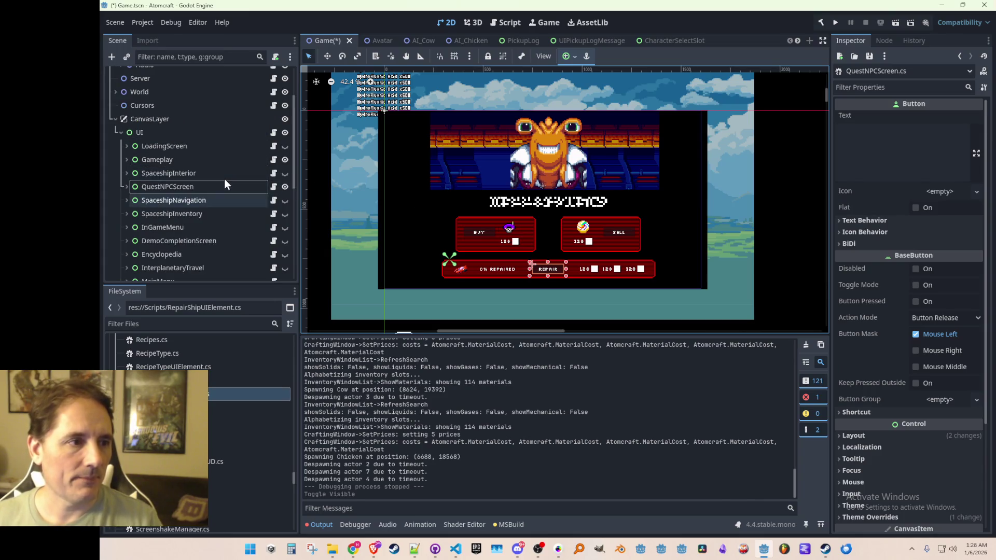
pyautogui.click(285, 187)
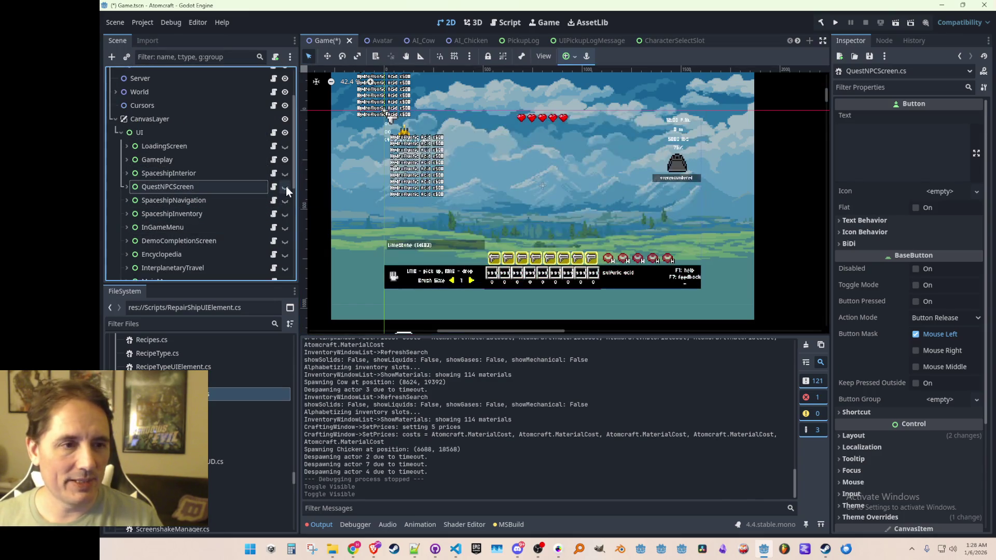
# Clear the node selection and save Game.tscn, then switch to the web browser.
pyautogui.click(764, 194)
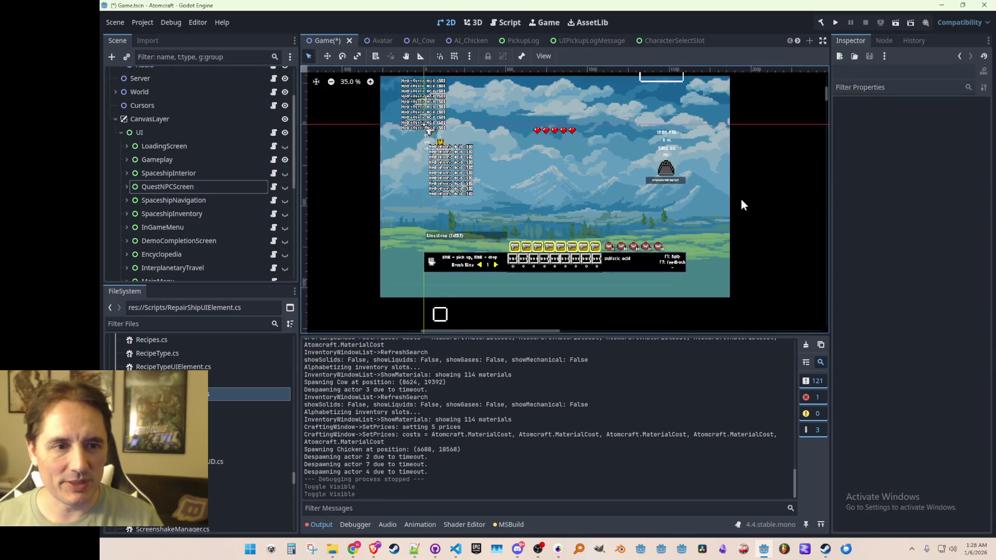
pyautogui.scroll(-3, 741, 198)
pyautogui.scroll(1, 662, 204)
pyautogui.hotkey('ctrl', 's')
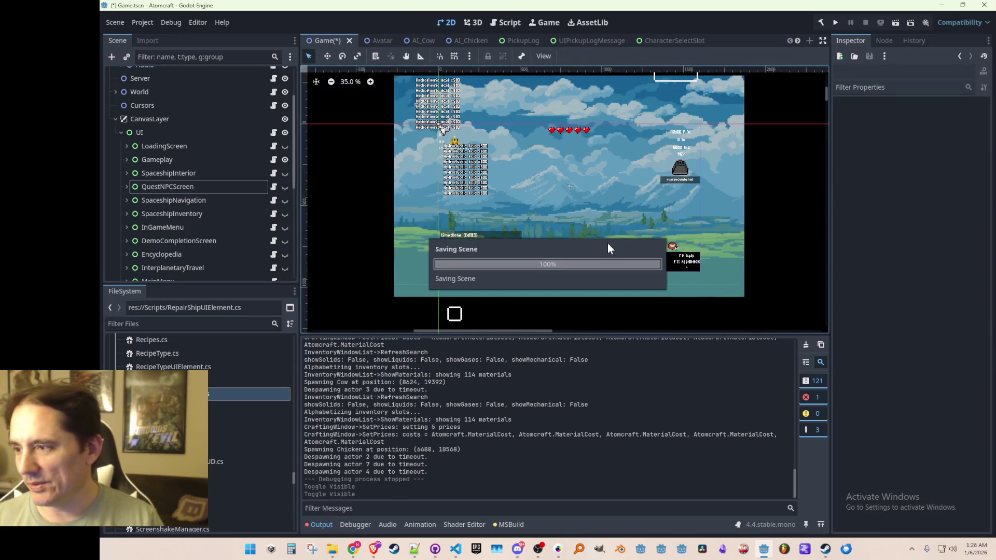
pyautogui.scroll(-1, 610, 234)
pyautogui.scroll(1, 592, 213)
pyautogui.scroll(-1, 592, 214)
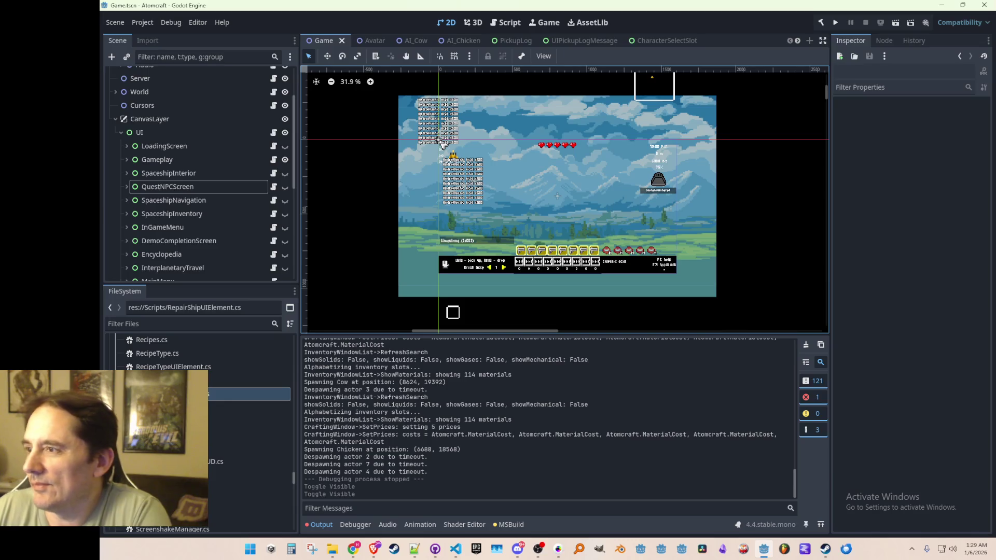
pyautogui.hotkey('alt', 'Tab')
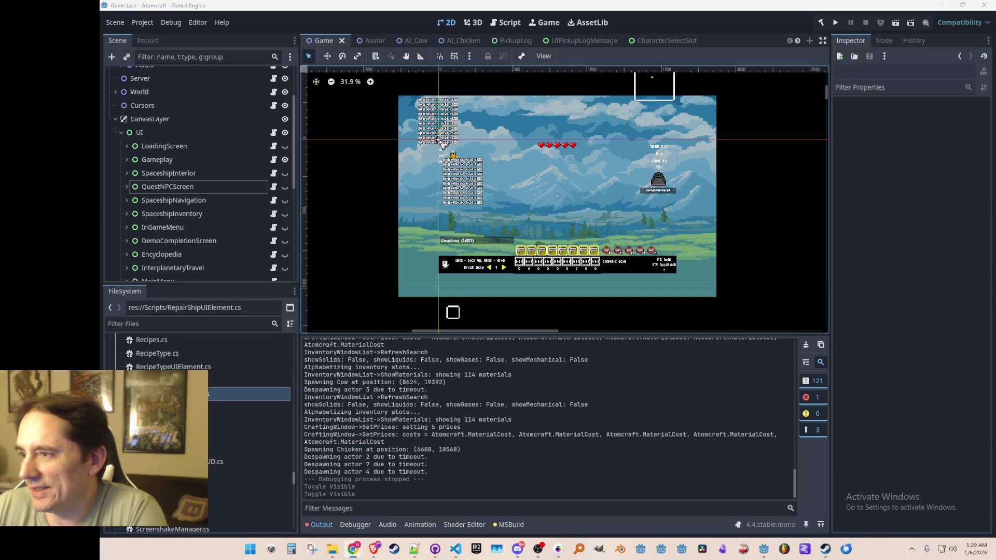